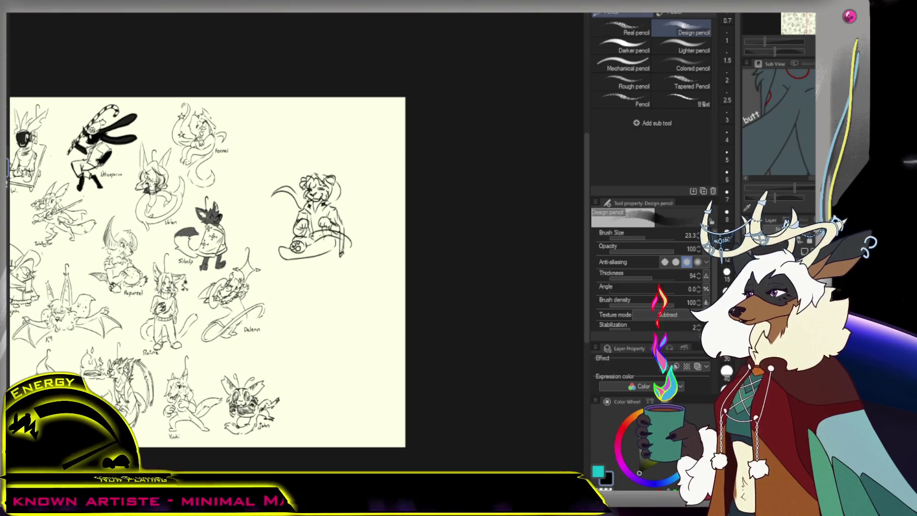
# - Refine the tiger's snowboard lines and shade a dark patch on the tail tip
pyautogui.moveTo(353, 241)
pyautogui.mouseDown()
pyautogui.moveTo(318, 233)
pyautogui.moveTo(306, 247)
pyautogui.mouseUp()
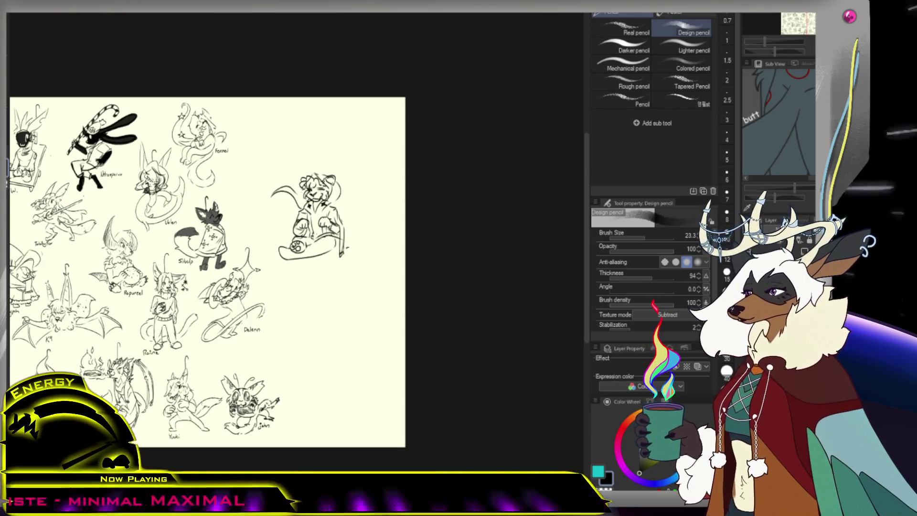
pyautogui.moveTo(286, 234); pyautogui.dragTo(292, 237)
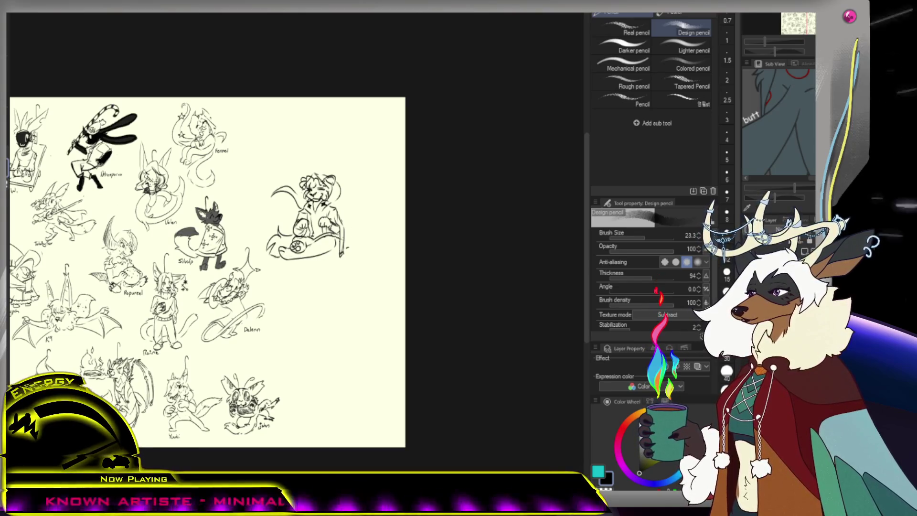
pyautogui.hotkey('ctrl', '+')
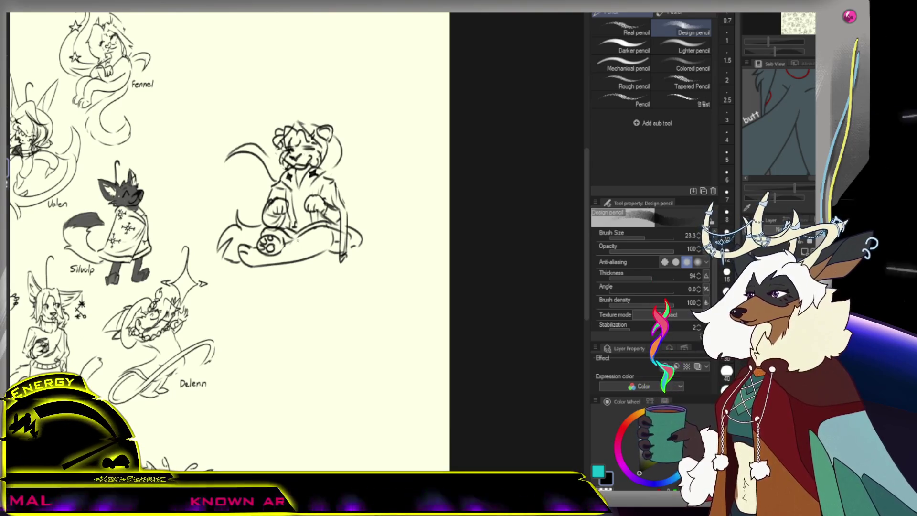
pyautogui.moveTo(329, 231); pyautogui.dragTo(338, 242)
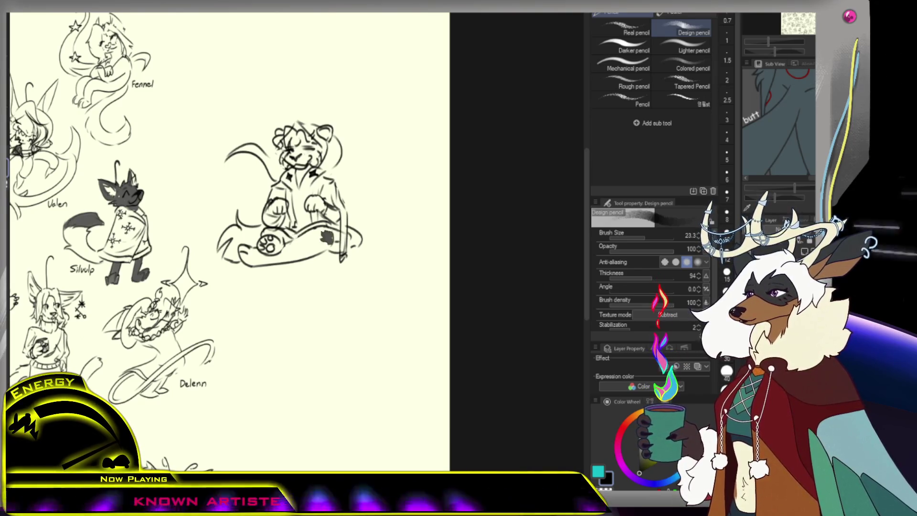
# - Touch up the tail with the eraser, checking the sketch by zooming out and back in
pyautogui.press('e')
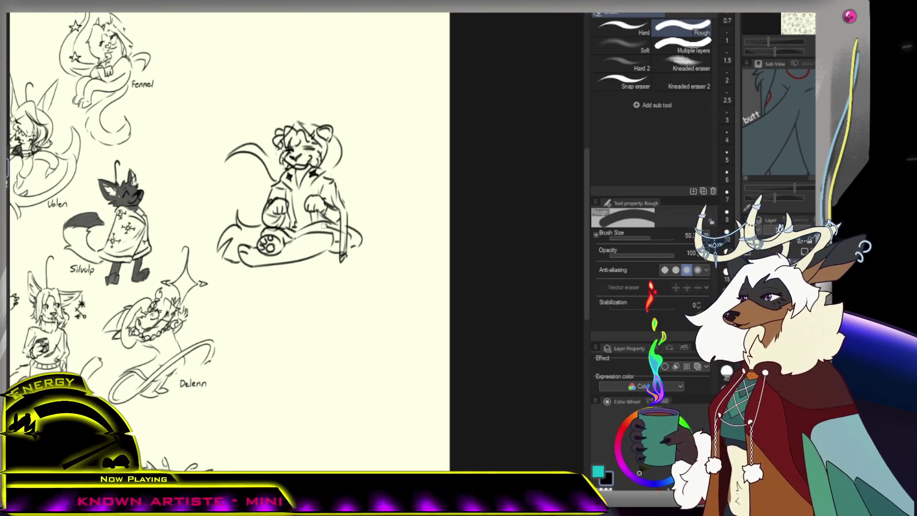
pyautogui.scroll(-5, 21, 215)
pyautogui.scroll(4, 22, 215)
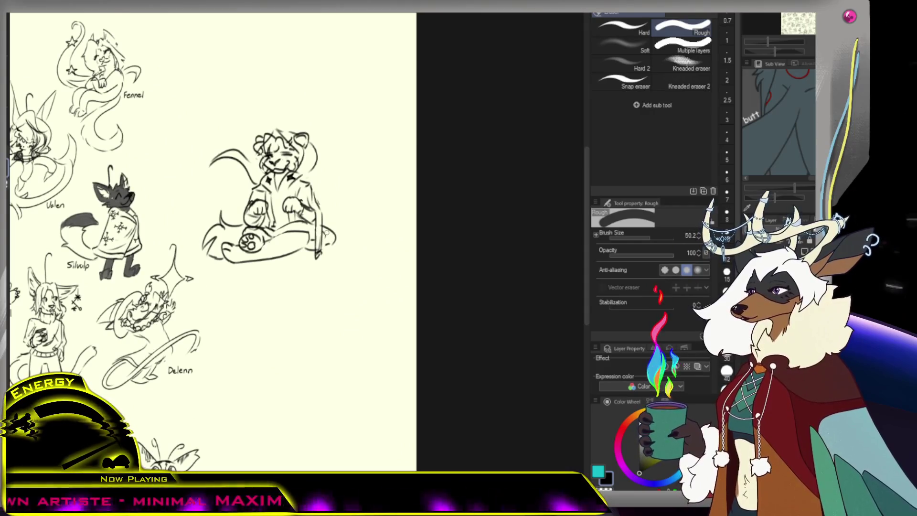
pyautogui.press('p')
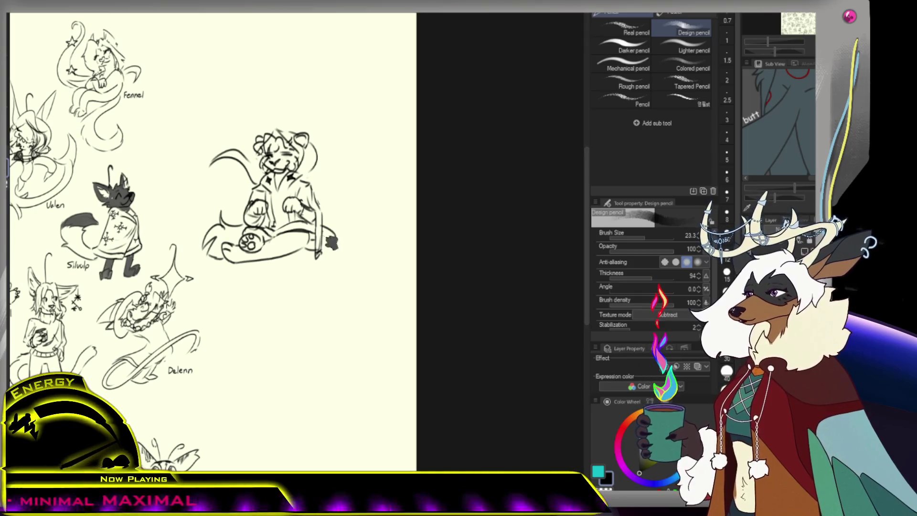
pyautogui.press('/')
pyautogui.scroll(-2, 332, 243)
pyautogui.press('p')
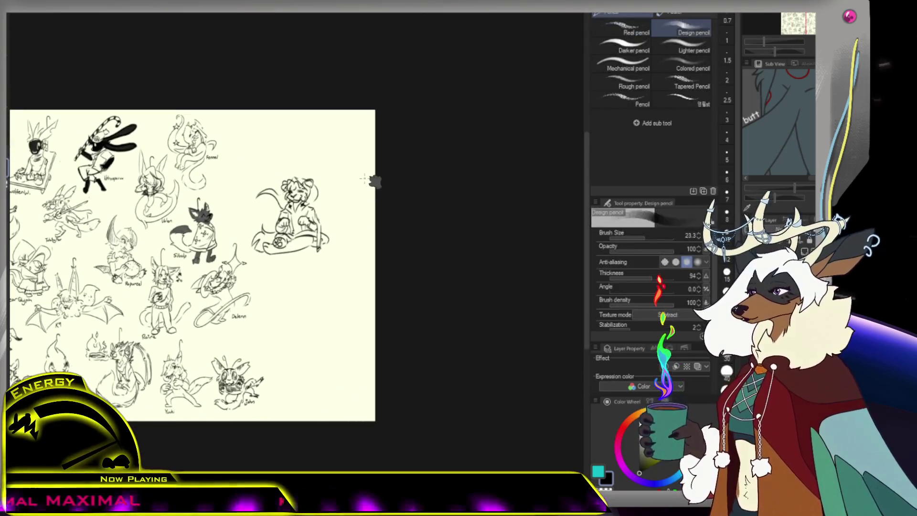
pyautogui.press('/')
pyautogui.scroll(-2, 328, 215)
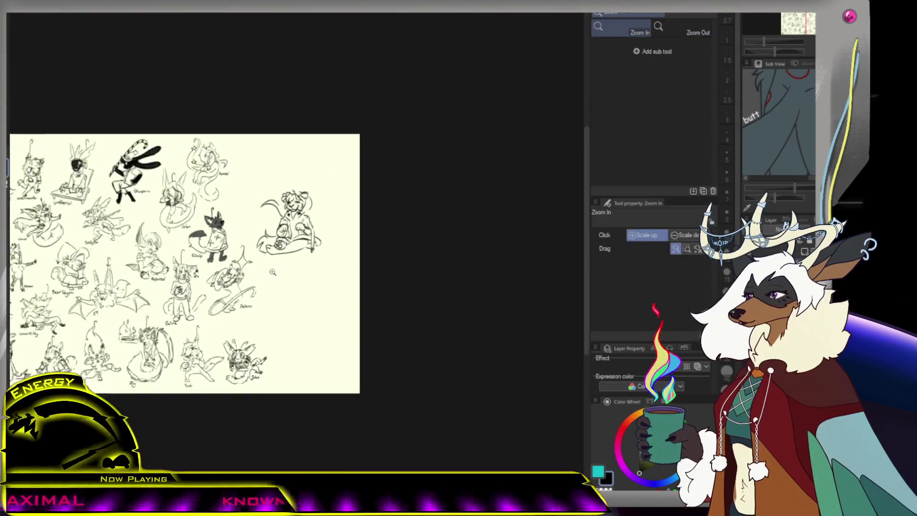
pyautogui.scroll(2, 329, 205)
pyautogui.scroll(-2, 329, 200)
pyautogui.scroll(3, 328, 195)
pyautogui.press('p')
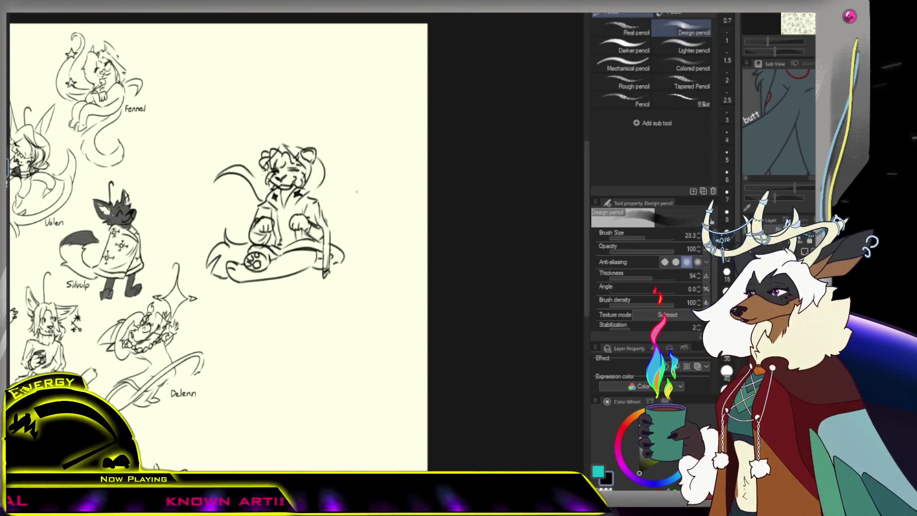
pyautogui.press('/')
pyautogui.scroll(-2, 330, 213)
pyautogui.scroll(2, 331, 212)
# - Write the name 'Zephi' beneath the tiger sketch with the pencil
pyautogui.press('p')
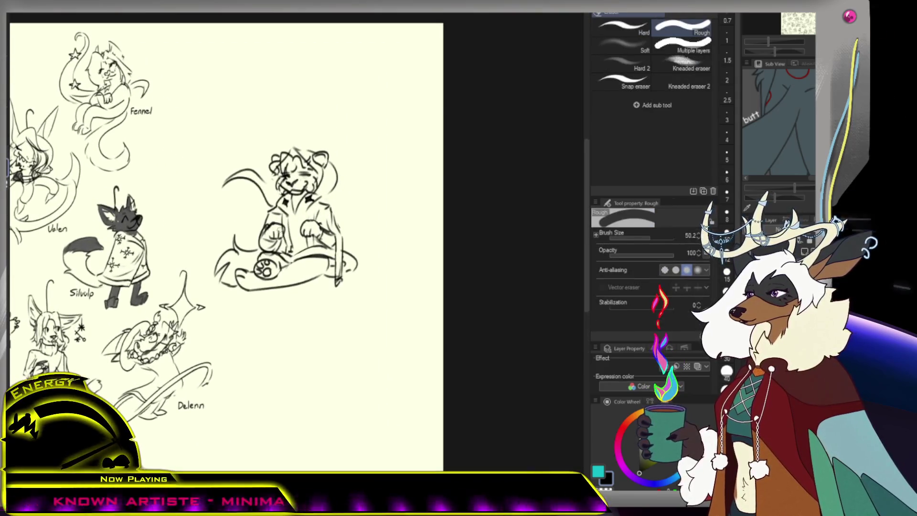
pyautogui.press('/')
pyautogui.scroll(-2, 300, 250)
pyautogui.scroll(2, 301, 234)
pyautogui.press('p')
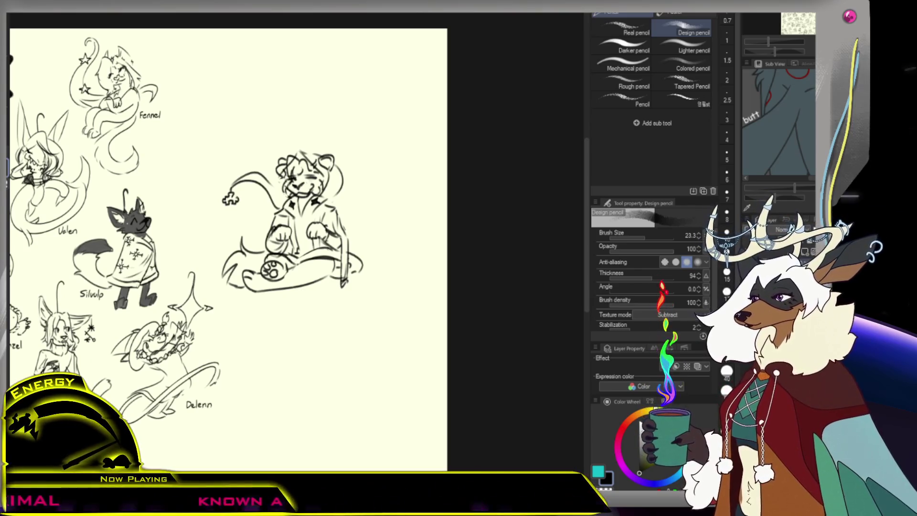
pyautogui.scroll(-1, 245, 180)
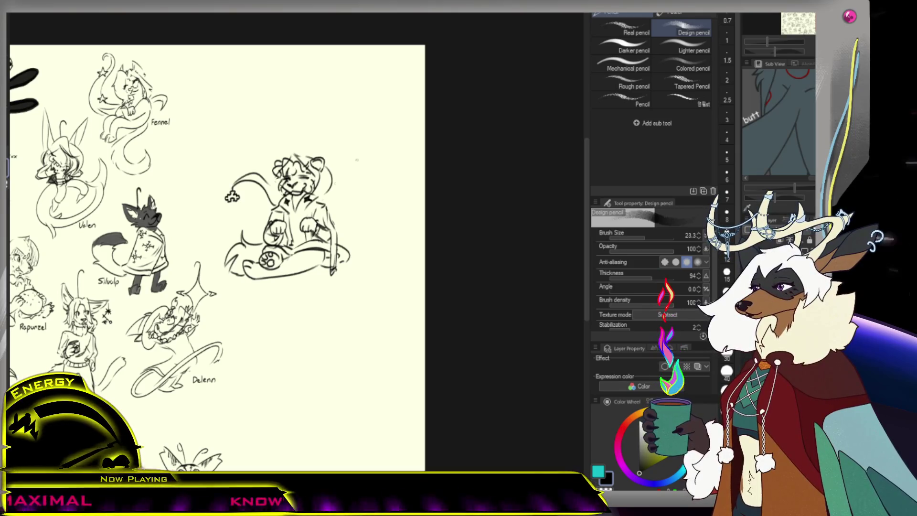
pyautogui.moveTo(296, 279); pyautogui.dragTo(323, 287)
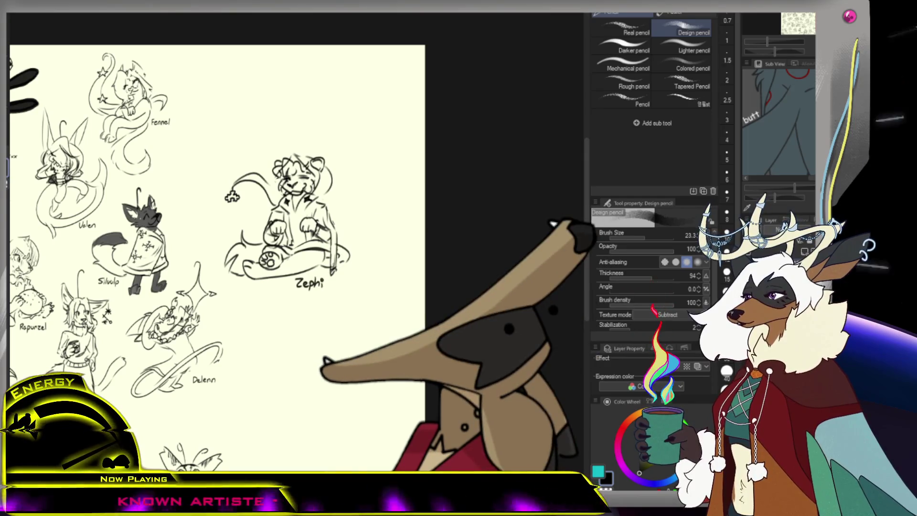
# - Lasso the Zephi sketch, scale it down and move it up-left beside Fennel, then deselect
pyautogui.press('m')
pyautogui.moveTo(223, 287)
pyautogui.mouseDown()
pyautogui.moveTo(356, 143)
pyautogui.moveTo(334, 310)
pyautogui.mouseUp()
pyautogui.hotkey('ctrl', 't')
pyautogui.moveTo(409, 327)
pyautogui.mouseDown()
pyautogui.moveTo(367, 285)
pyautogui.moveTo(349, 250)
pyautogui.moveTo(292, 217)
pyautogui.mouseUp()
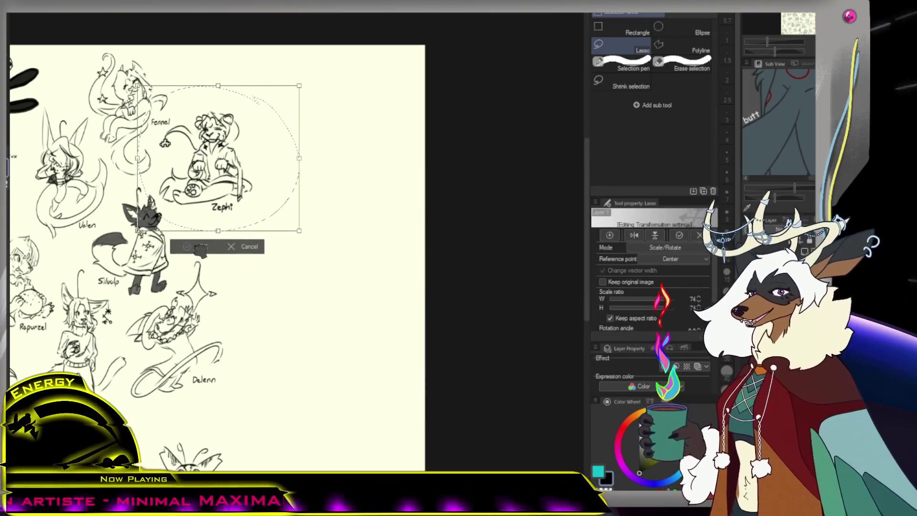
pyautogui.click(199, 248)
pyautogui.hotkey('ctrl', 'd')
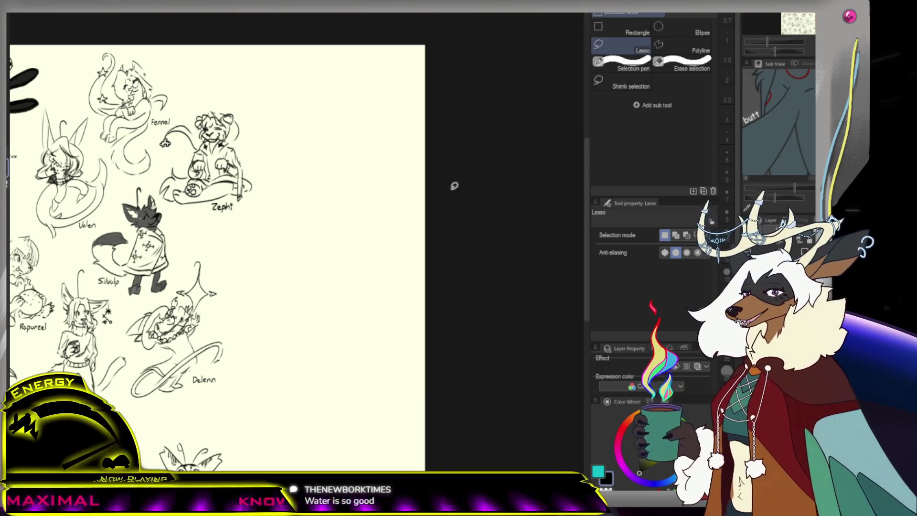
# - Zoom out to survey the whole sheet, then zoom back in on the blank area
pyautogui.press('/')
pyautogui.scroll(-5, 263, 257)
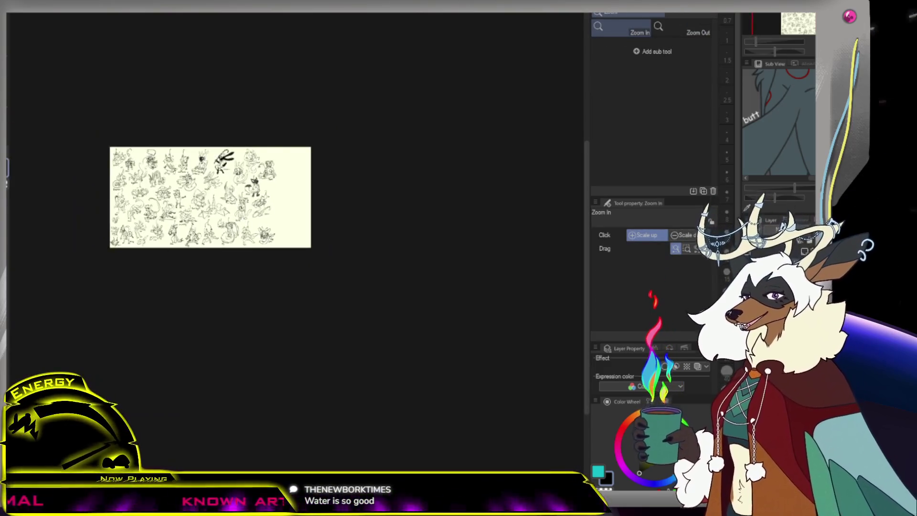
pyautogui.scroll(5, 264, 257)
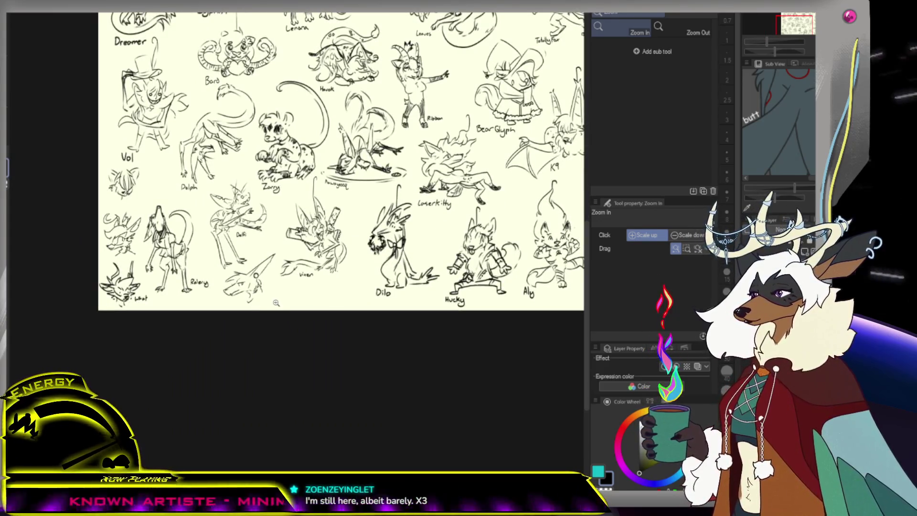
pyautogui.scroll(-5, 276, 303)
pyautogui.scroll(3, 373, 260)
pyautogui.scroll(-1, 352, 276)
pyautogui.scroll(3, 335, 293)
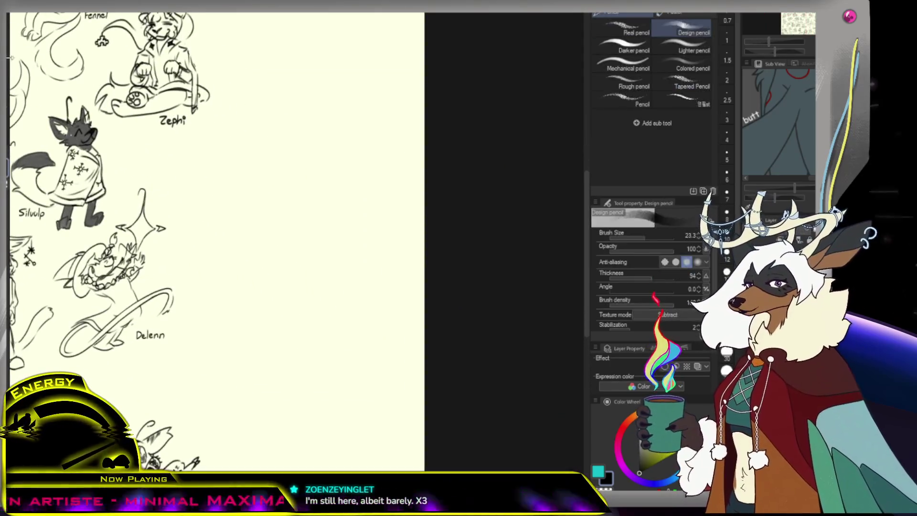
pyautogui.scroll(-3, 287, 231)
pyautogui.scroll(3, 287, 230)
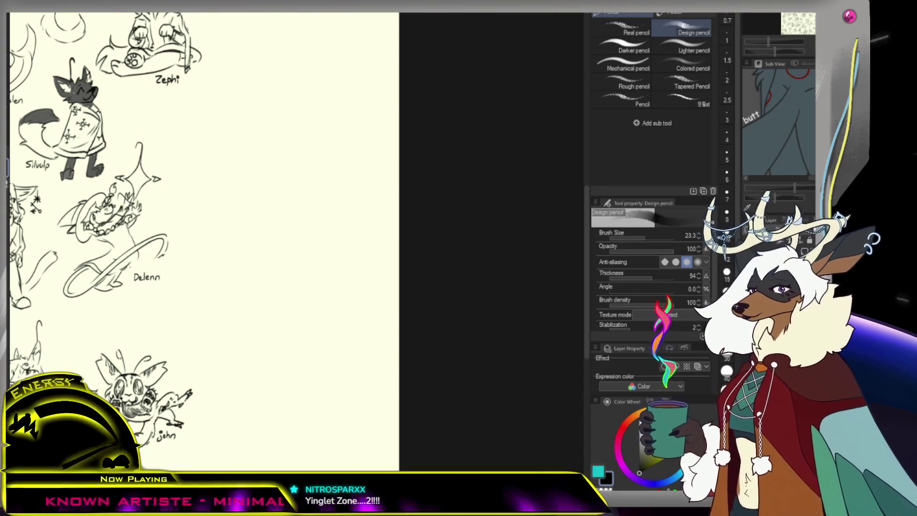
# - Draw a C-shaped arc for a new head in the blank space right of Silvulp and Delenn
pyautogui.hotkey('ctrl', 'z')
pyautogui.moveTo(287, 184)
pyautogui.mouseDown()
pyautogui.moveTo(264, 176)
pyautogui.moveTo(290, 180)
pyautogui.mouseUp()
pyautogui.hotkey('ctrl', 'z')
pyautogui.hotkey('ctrl', 'z')
pyautogui.hotkey('ctrl', 'z')
pyautogui.hotkey('ctrl', 'z')
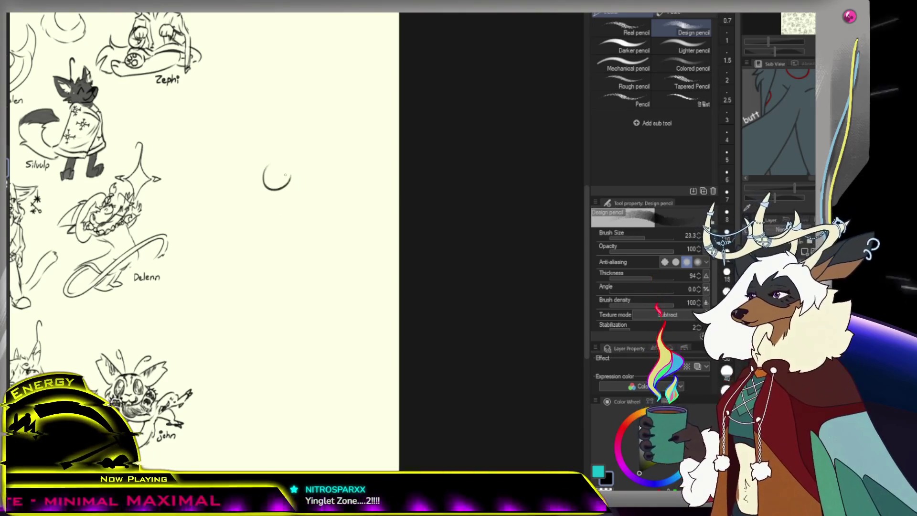
pyautogui.scroll(-3, 285, 175)
pyautogui.scroll(2, 246, 247)
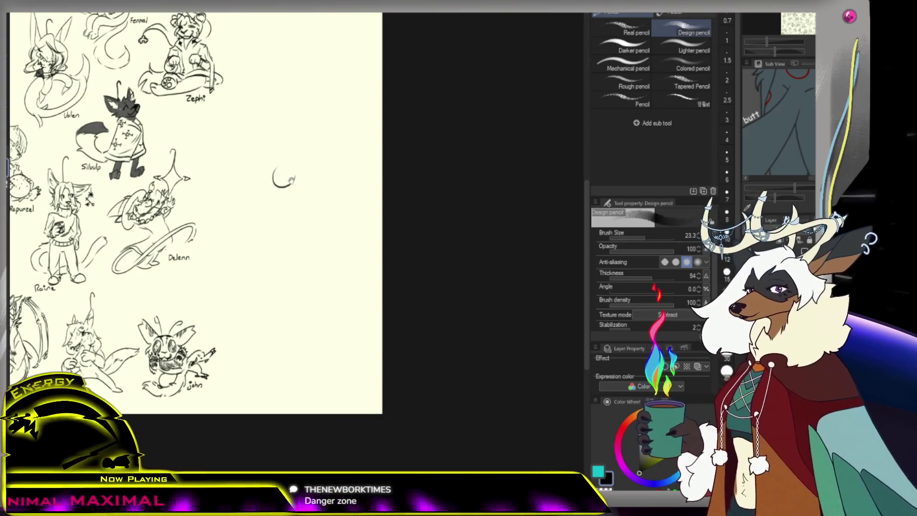
pyautogui.scroll(-3, 288, 180)
pyautogui.scroll(4, 296, 172)
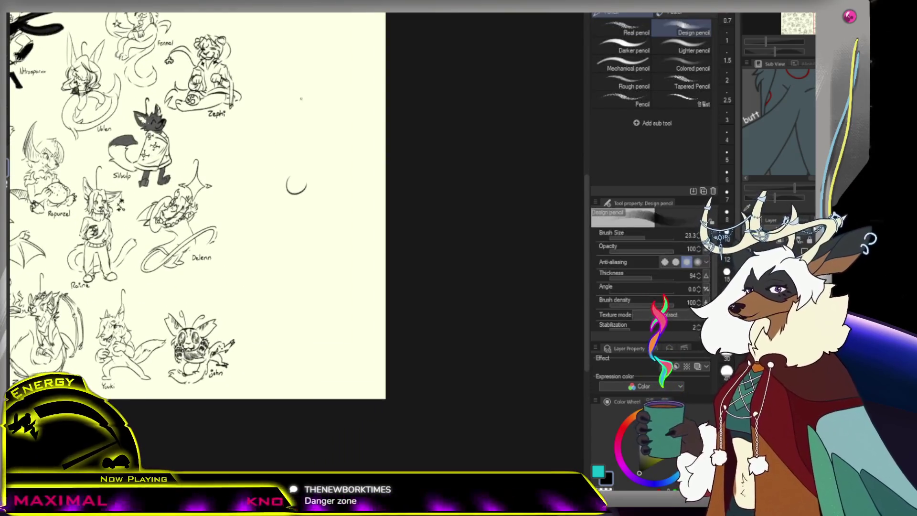
pyautogui.press('/')
pyautogui.scroll(-2, 286, 167)
pyautogui.scroll(-1, 284, 167)
pyautogui.press('p')
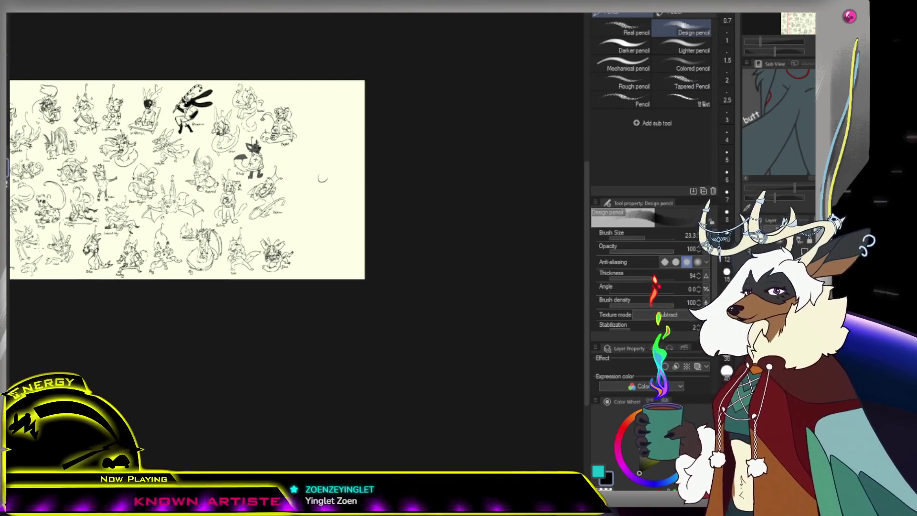
pyautogui.press('/')
pyautogui.scroll(4, 325, 168)
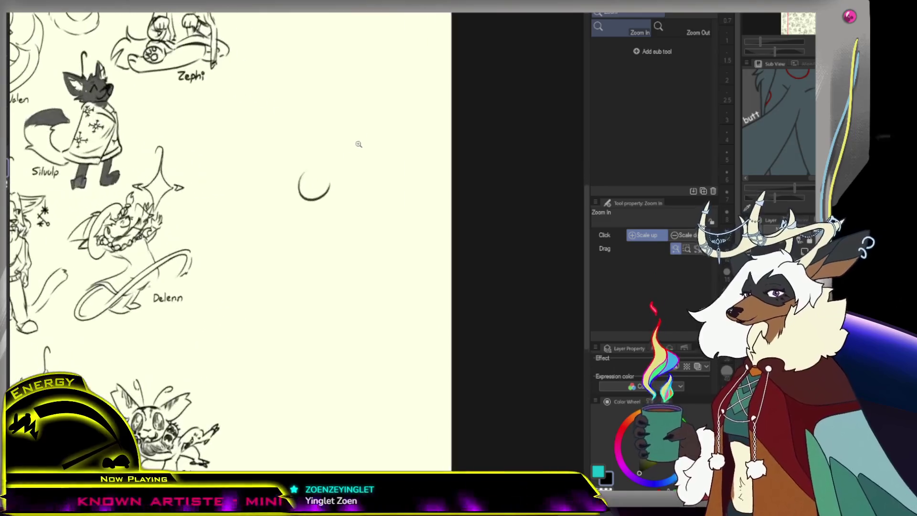
# - Redraw and undo trial head curves, erasing the leftover rough strokes right of Silvulp
pyautogui.press('p')
pyautogui.hotkey('ctrl', 'z')
pyautogui.moveTo(328, 158)
pyautogui.mouseDown()
pyautogui.moveTo(316, 193)
pyautogui.moveTo(314, 184)
pyautogui.moveTo(333, 174)
pyautogui.moveTo(333, 195)
pyautogui.mouseUp()
pyautogui.hotkey('ctrl', 'z')
pyautogui.hotkey('ctrl', 'z')
pyautogui.hotkey('ctrl', 'z')
pyautogui.hotkey('ctrl', 'z')
pyautogui.hotkey('ctrl', 'z')
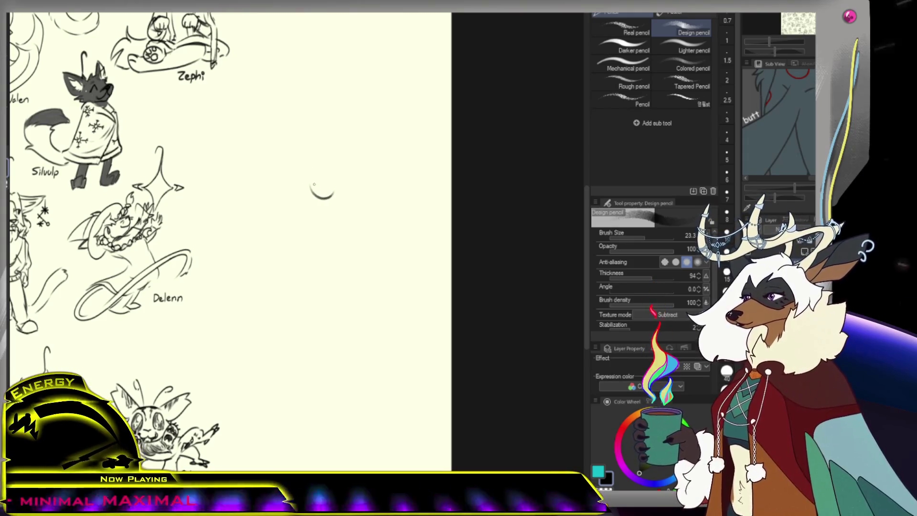
pyautogui.moveTo(319, 202); pyautogui.dragTo(348, 205)
pyautogui.press('e')
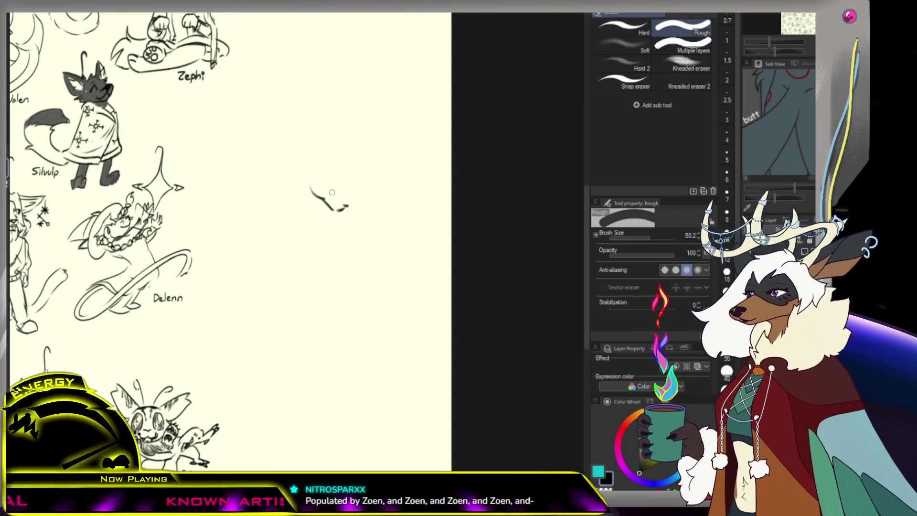
pyautogui.press('p')
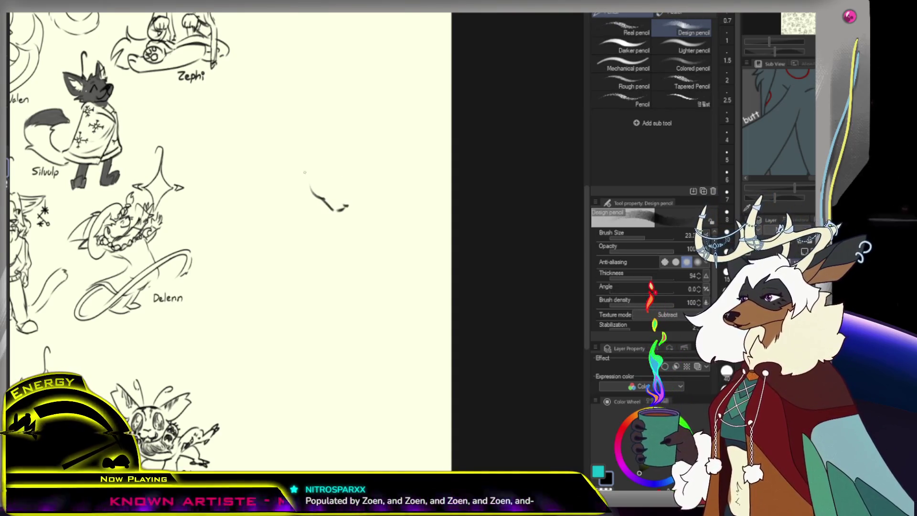
pyautogui.moveTo(304, 145)
pyautogui.mouseDown()
pyautogui.moveTo(319, 152)
pyautogui.moveTo(315, 184)
pyautogui.mouseUp()
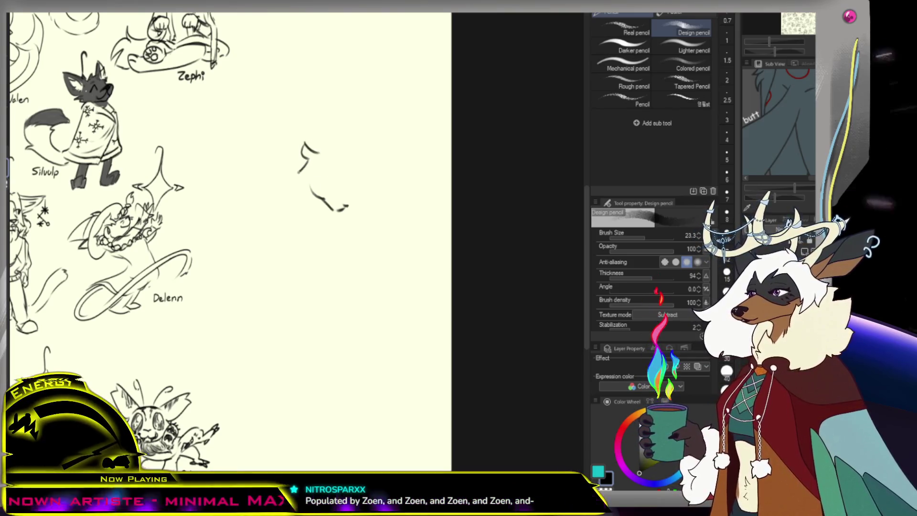
pyautogui.hotkey('ctrl', 'z')
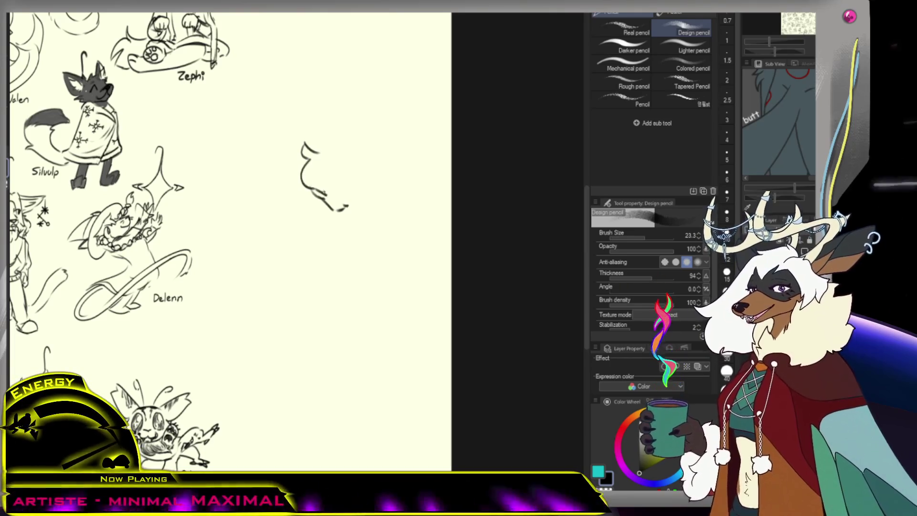
pyautogui.press('e')
pyautogui.moveTo(311, 153)
pyautogui.mouseDown()
pyautogui.moveTo(330, 200)
pyautogui.moveTo(352, 203)
pyautogui.moveTo(313, 158)
pyautogui.mouseUp()
# - Try a round head and short curves, then erase the small circle, leaving only a faint mark
pyautogui.press('p')
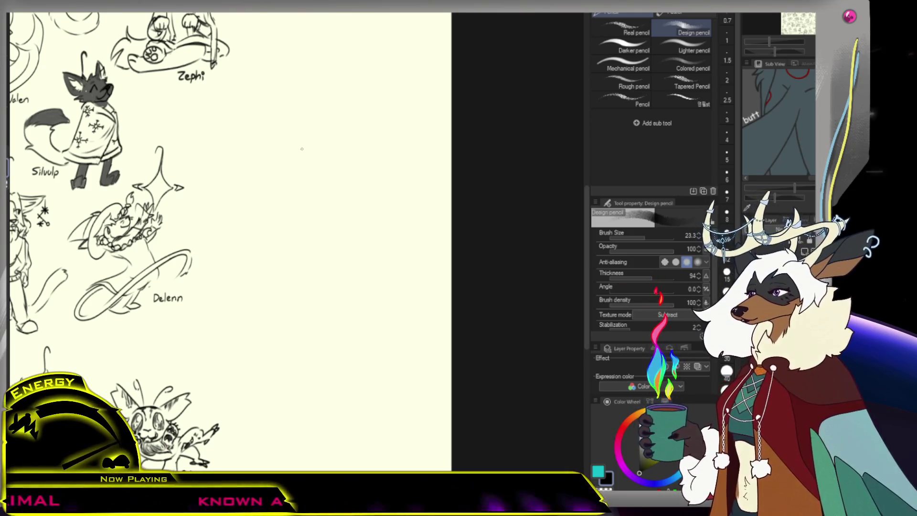
pyautogui.moveTo(326, 164); pyautogui.dragTo(309, 185)
pyautogui.hotkey('ctrl', 'z')
pyautogui.hotkey('ctrl', 'z')
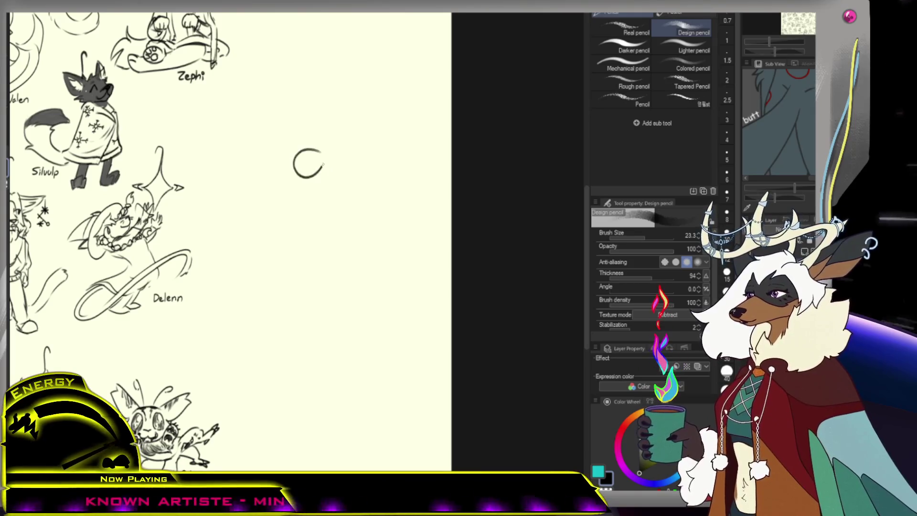
pyautogui.moveTo(319, 149); pyautogui.dragTo(323, 158)
pyautogui.hotkey('ctrl', 'z')
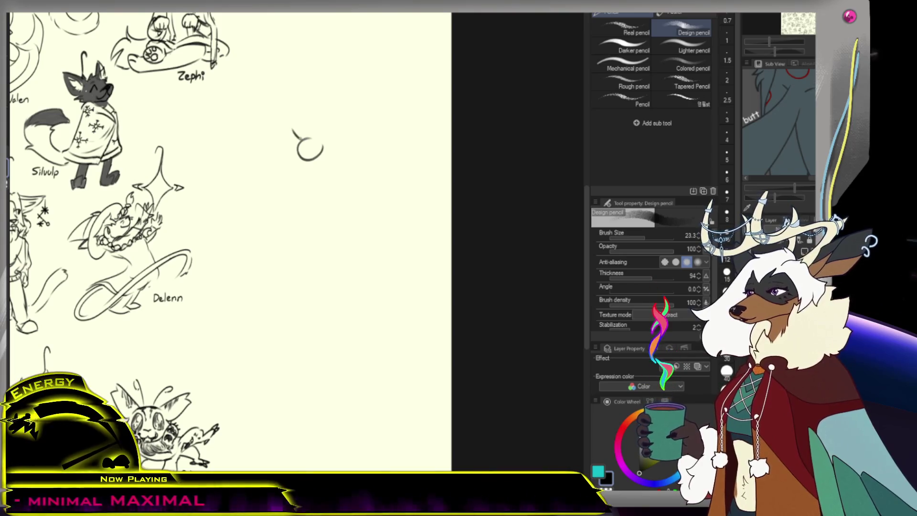
pyautogui.moveTo(289, 126); pyautogui.dragTo(284, 139)
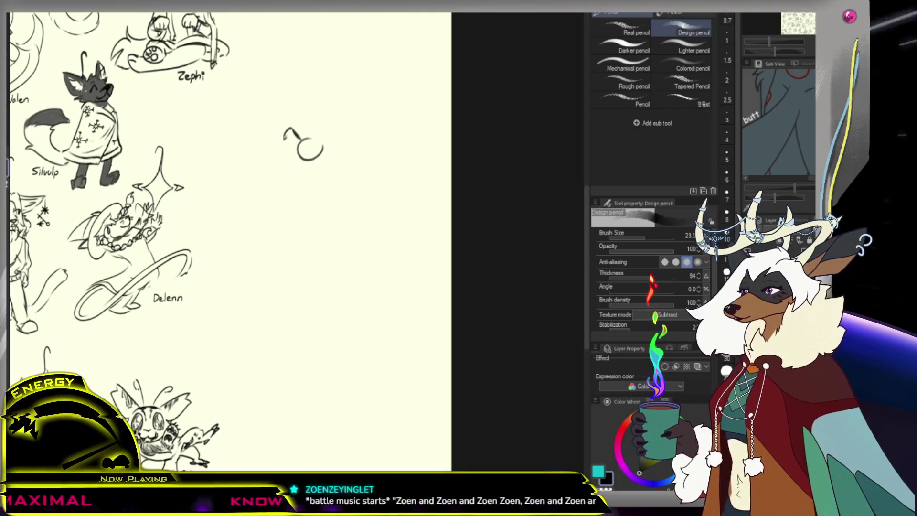
pyautogui.moveTo(286, 141); pyautogui.dragTo(308, 158)
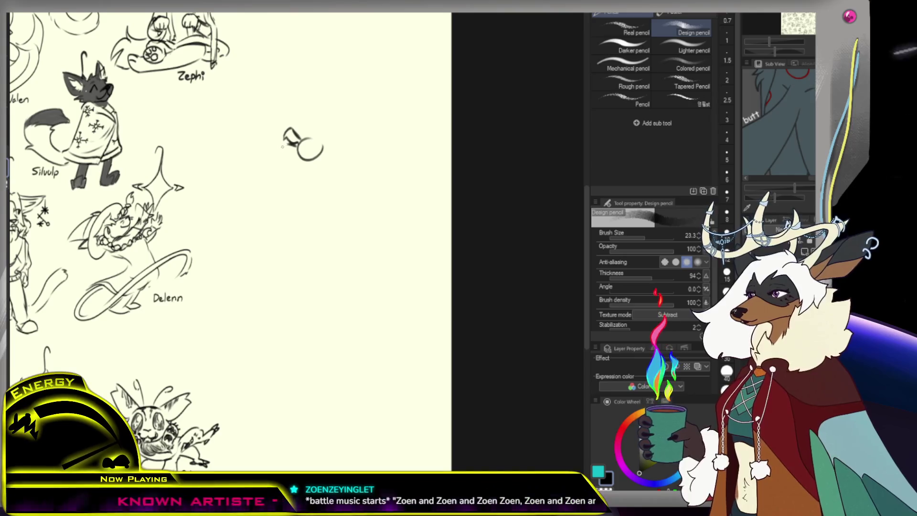
pyautogui.hotkey('ctrl', 'z')
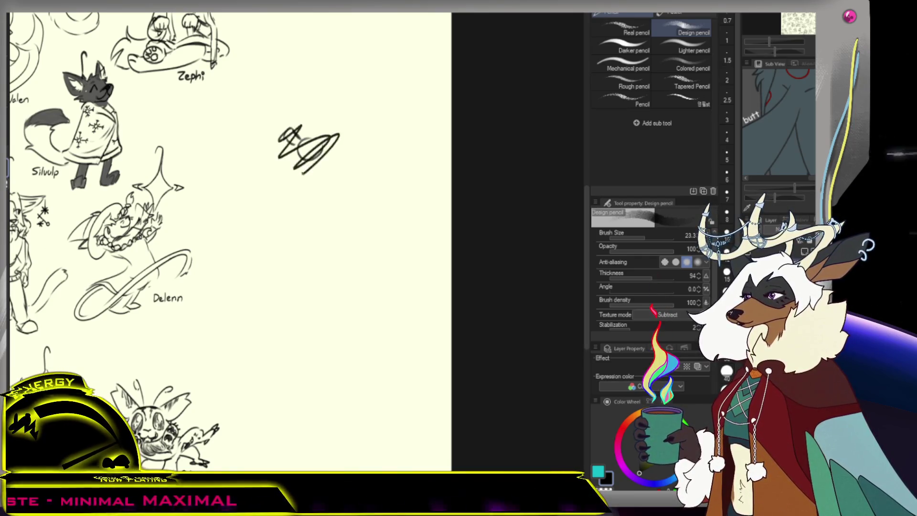
pyautogui.press('e')
pyautogui.moveTo(323, 135); pyautogui.dragTo(303, 153)
pyautogui.press('p')
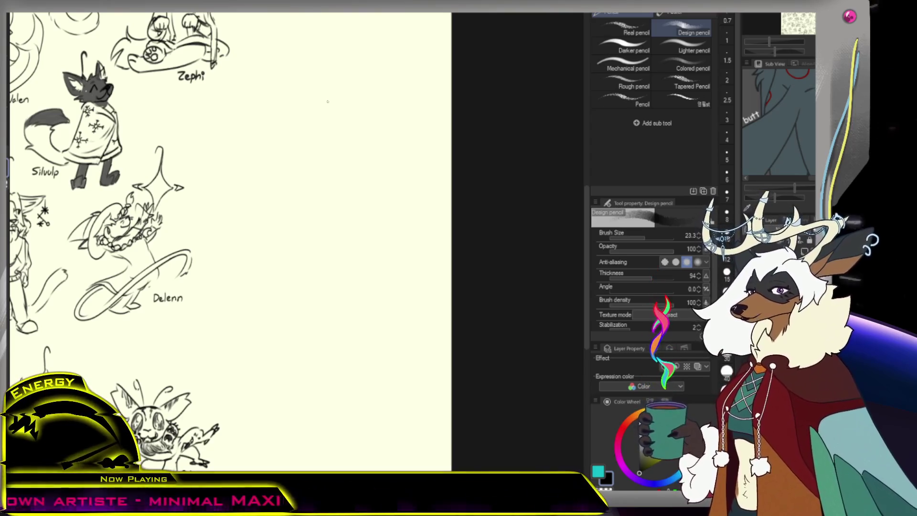
pyautogui.moveTo(332, 163); pyautogui.dragTo(329, 170)
# - Draw two long diagonal ear lines running from the head circle up to the left
pyautogui.hotkey('ctrl', 'z')
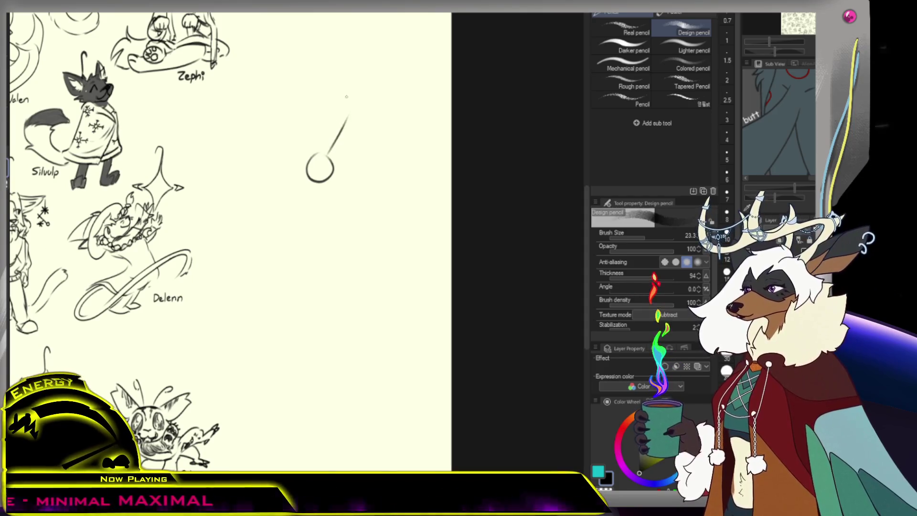
pyautogui.moveTo(329, 158); pyautogui.dragTo(333, 155)
pyautogui.hotkey('ctrl', 'z')
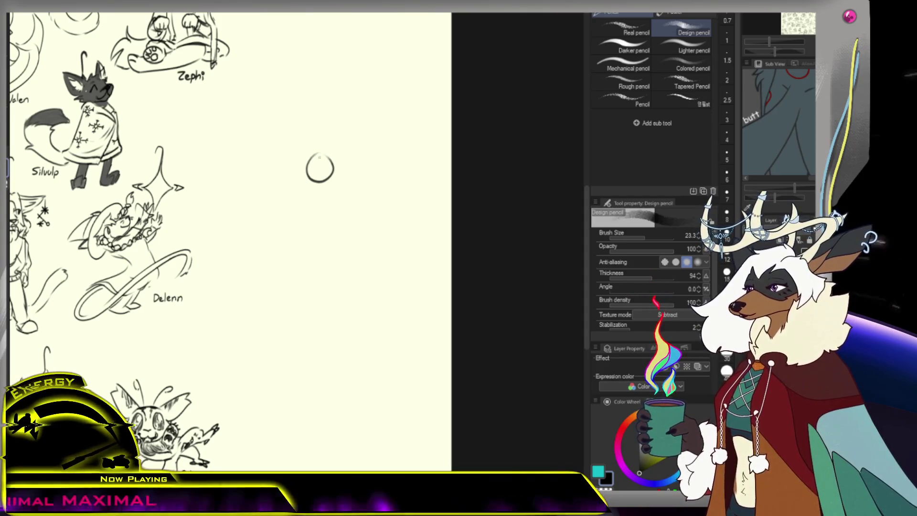
pyautogui.moveTo(290, 129); pyautogui.dragTo(315, 154)
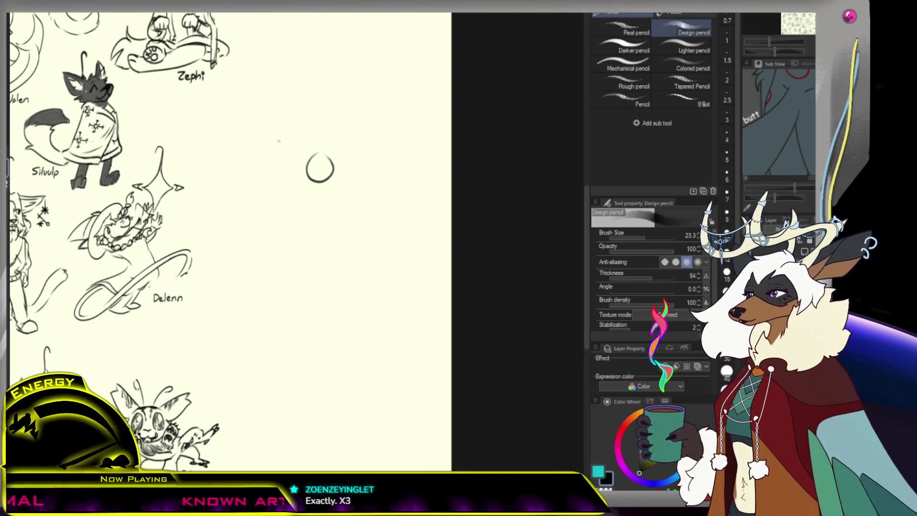
pyautogui.moveTo(280, 126); pyautogui.dragTo(315, 155)
pyautogui.hotkey('ctrl', 'z')
pyautogui.moveTo(268, 125); pyautogui.dragTo(320, 168)
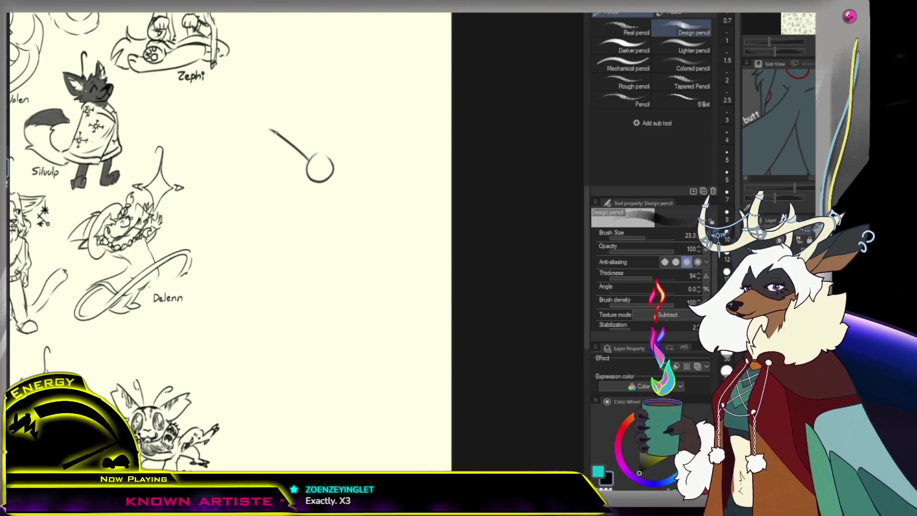
pyautogui.moveTo(269, 125); pyautogui.dragTo(320, 169)
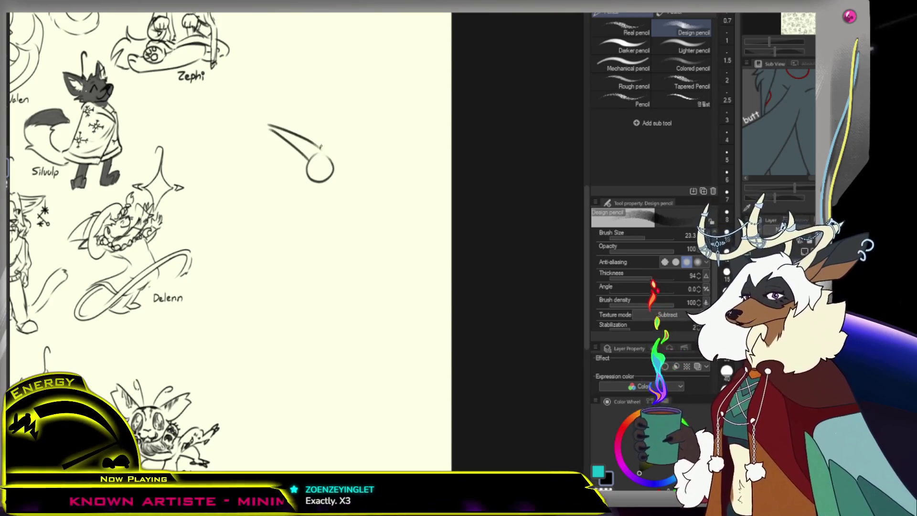
pyautogui.moveTo(253, 181)
pyautogui.mouseDown()
pyautogui.moveTo(309, 172)
pyautogui.moveTo(264, 186)
pyautogui.mouseUp()
pyautogui.hotkey('ctrl', 'z')
pyautogui.hotkey('ctrl', 'z')
pyautogui.hotkey('ctrl', 'z')
pyautogui.hotkey('ctrl', 'z')
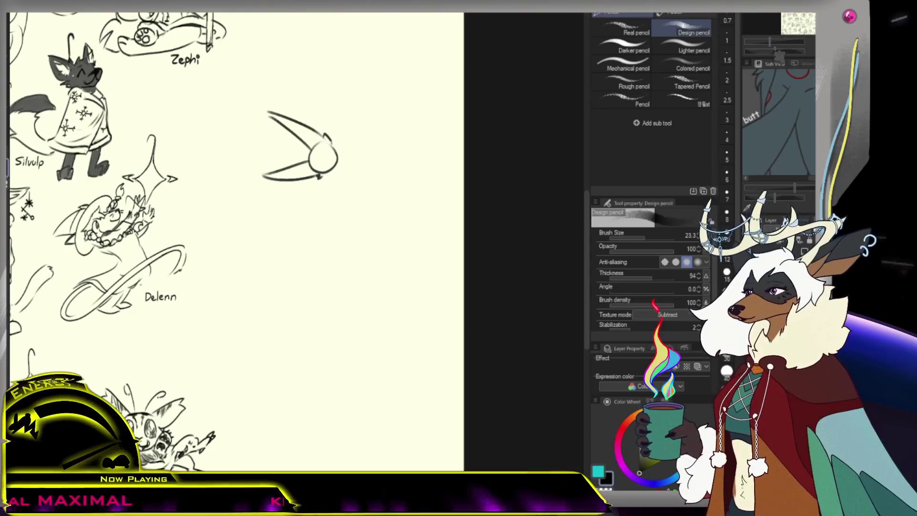
# - Rotate the canvas, erase the old face marks, and redraw the inner ear, cheek and small v mouth
pyautogui.press('^')
pyautogui.press('-')
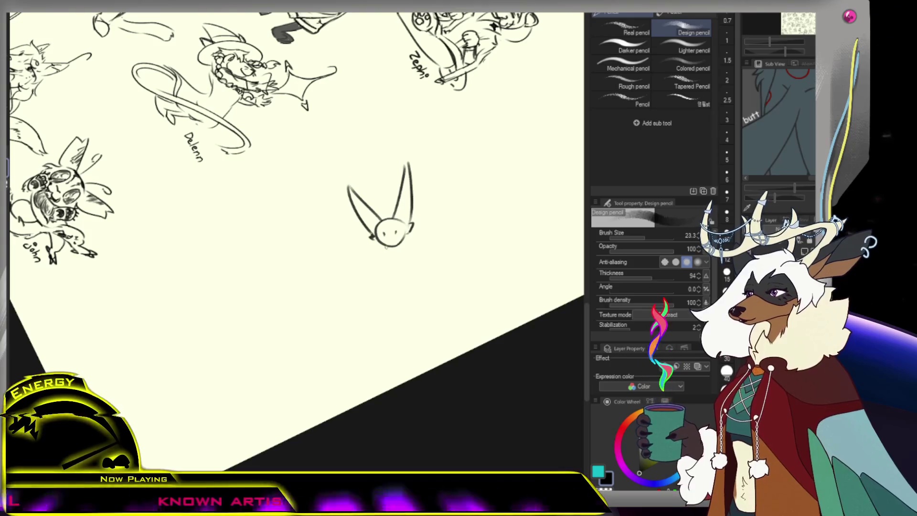
pyautogui.press('e')
pyautogui.moveTo(381, 246)
pyautogui.mouseDown()
pyautogui.moveTo(405, 242)
pyautogui.moveTo(383, 224)
pyautogui.mouseUp()
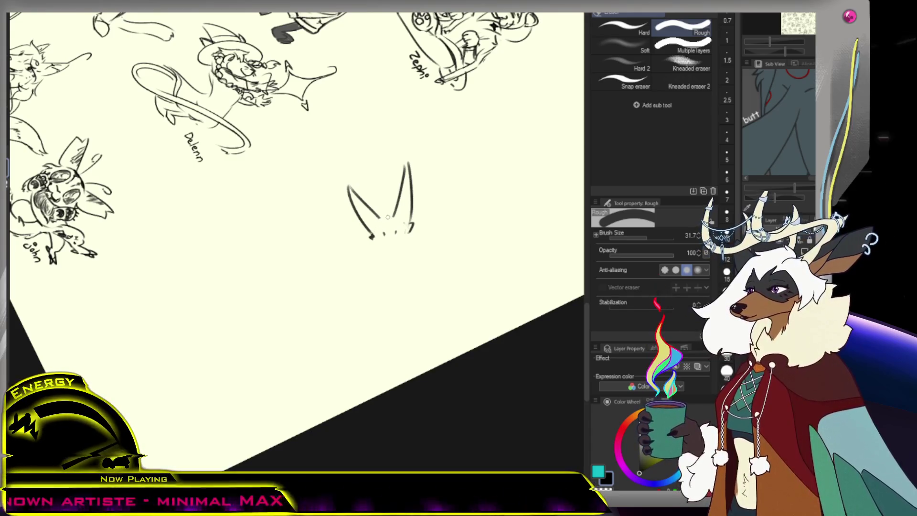
pyautogui.press('p')
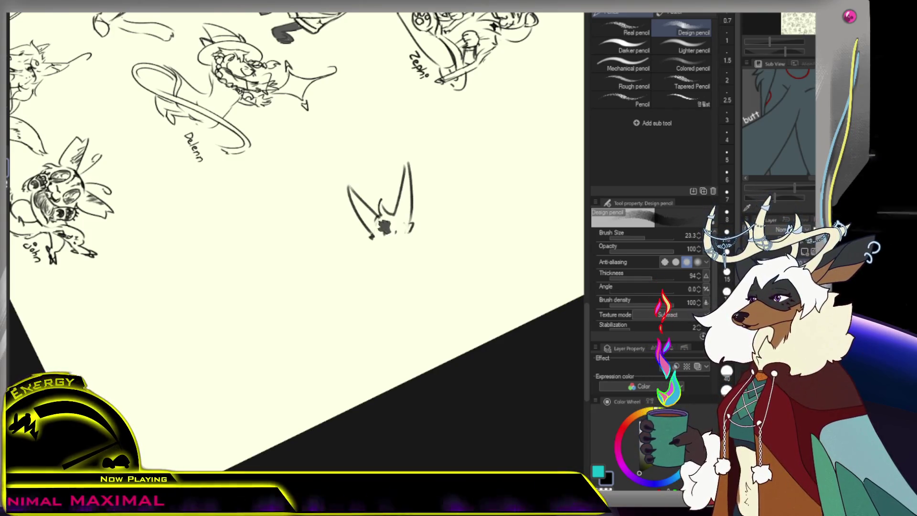
pyautogui.moveTo(388, 220); pyautogui.dragTo(391, 231)
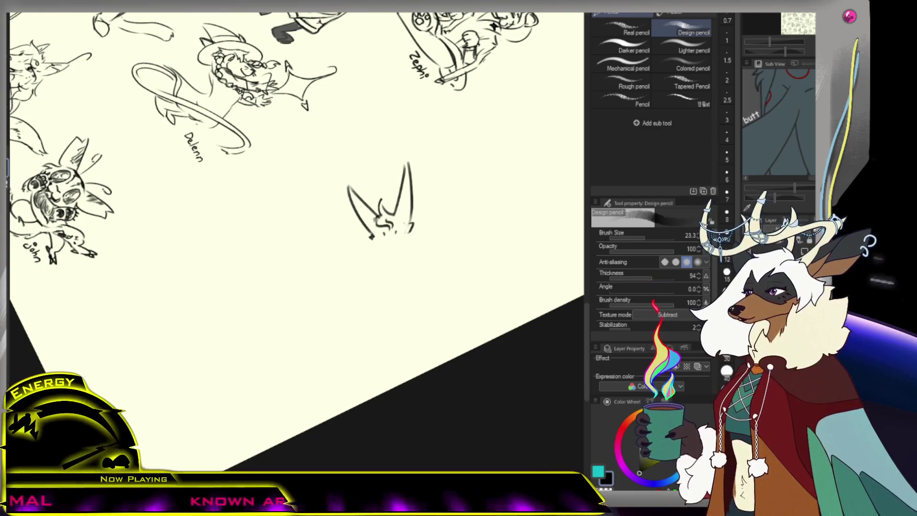
pyautogui.moveTo(368, 231)
pyautogui.mouseDown()
pyautogui.moveTo(382, 258)
pyautogui.moveTo(353, 247)
pyautogui.moveTo(370, 255)
pyautogui.mouseUp()
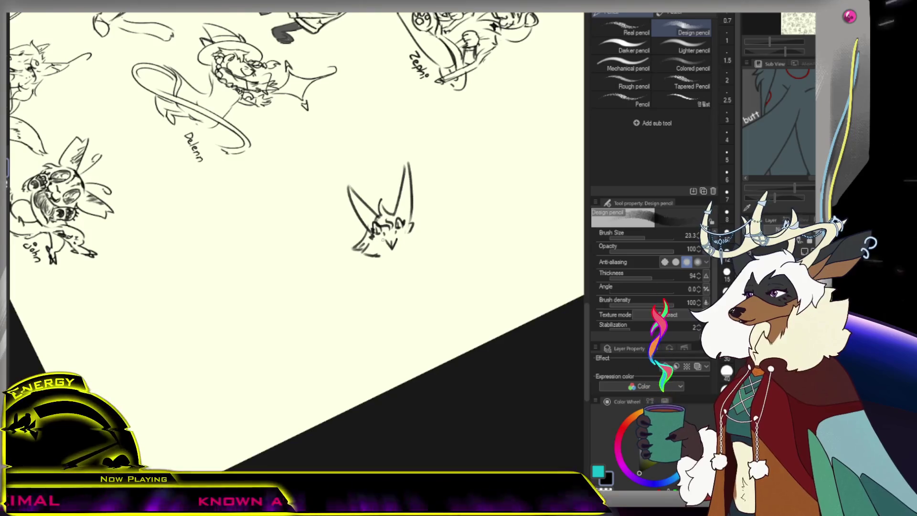
pyautogui.hotkey('ctrl', 'z')
pyautogui.moveTo(387, 238); pyautogui.dragTo(389, 246)
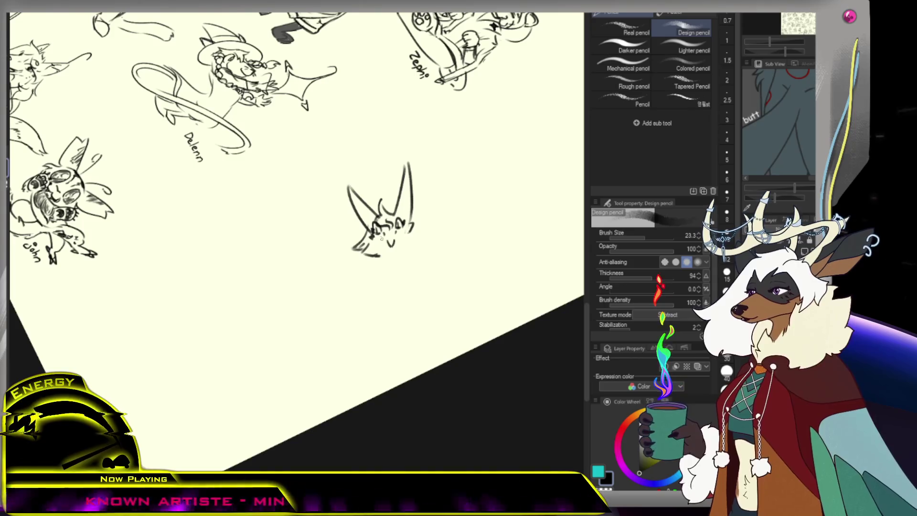
pyautogui.moveTo(386, 238); pyautogui.dragTo(398, 241)
# - Add inner detail to the right ear, then turn the page view upright again
pyautogui.scroll(-5, 382, 220)
pyautogui.scroll(6, 382, 220)
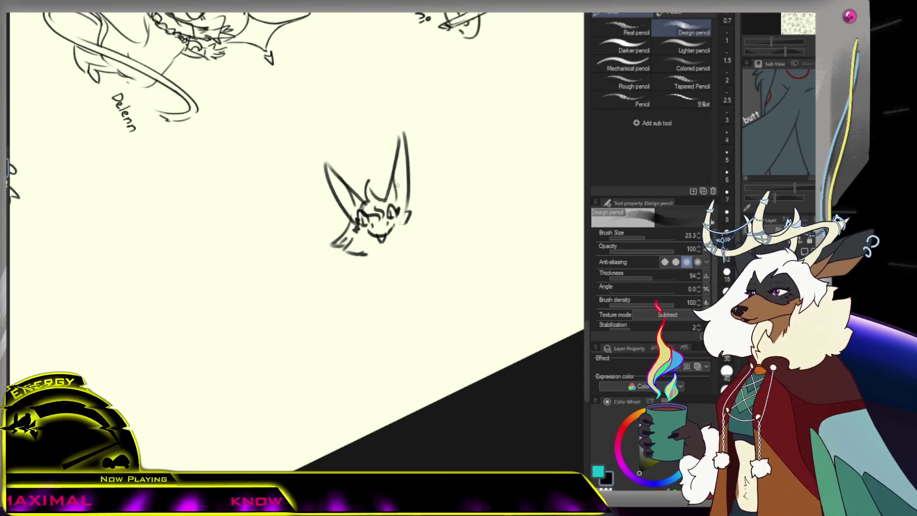
pyautogui.moveTo(396, 178); pyautogui.dragTo(408, 159)
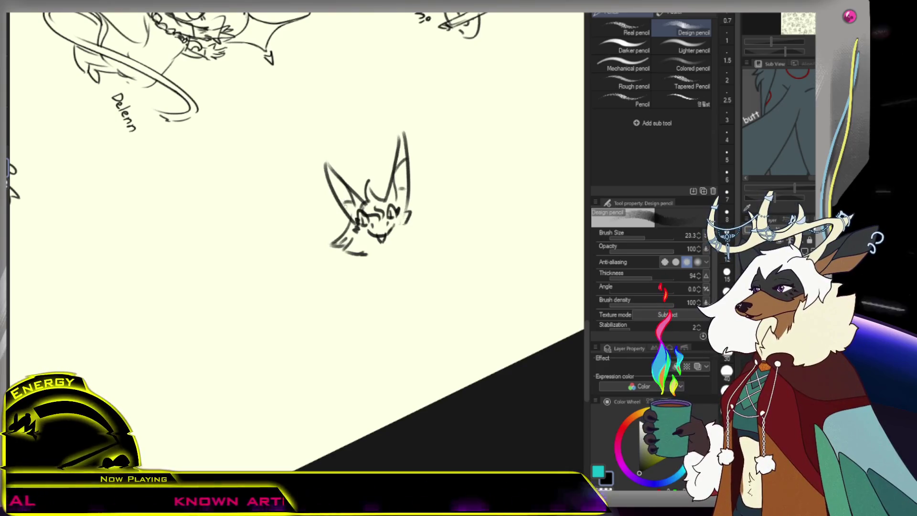
pyautogui.scroll(-5, 386, 217)
pyautogui.scroll(5, 386, 217)
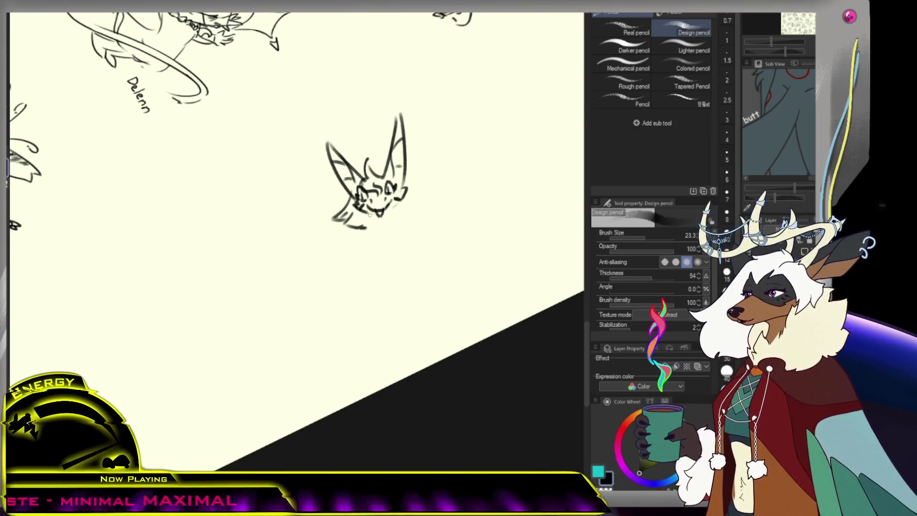
pyautogui.moveTo(398, 205); pyautogui.dragTo(400, 227)
pyautogui.hotkey('ctrl', 'z')
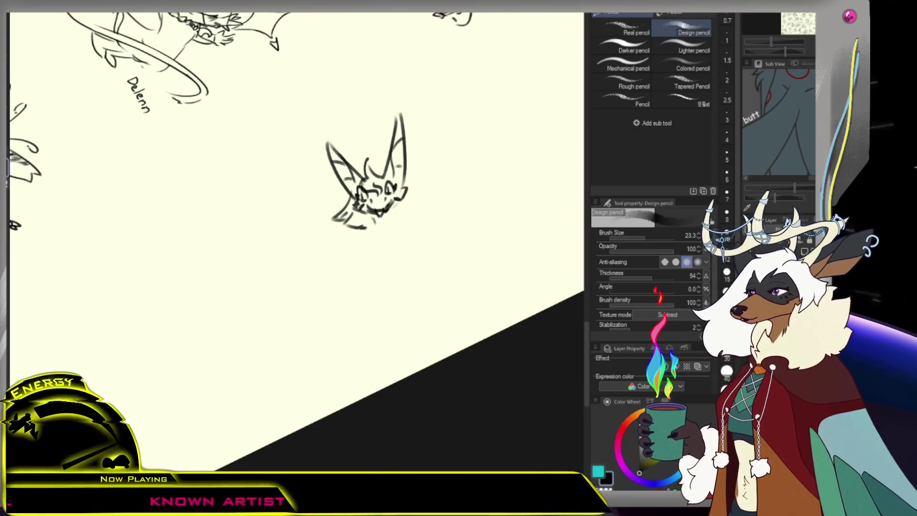
pyautogui.hotkey('ctrl', '-')
pyautogui.hotkey('ctrl', '-')
pyautogui.click(340, 153)
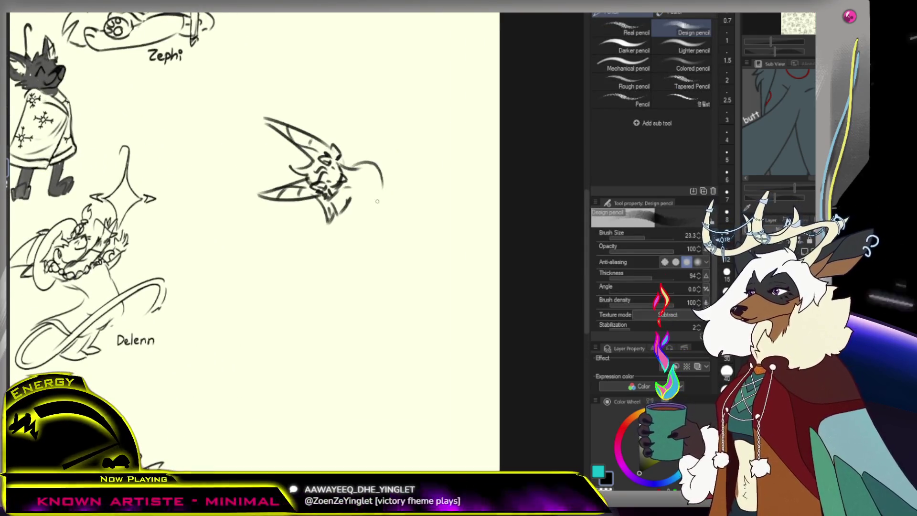
# - Draw a long curving tail down from the creature's head
pyautogui.moveTo(343, 168); pyautogui.dragTo(393, 188)
pyautogui.hotkey('ctrl', 'z')
pyautogui.moveTo(349, 168)
pyautogui.mouseDown()
pyautogui.moveTo(374, 165)
pyautogui.moveTo(383, 206)
pyautogui.mouseUp()
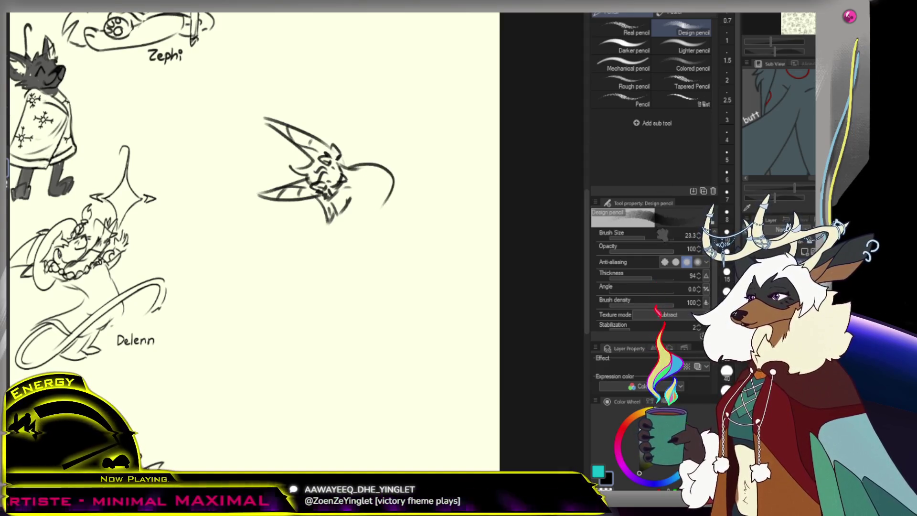
pyautogui.press('[')
# - Switch to the Rough eraser and wipe away the creature head sketch
pyautogui.press('e')
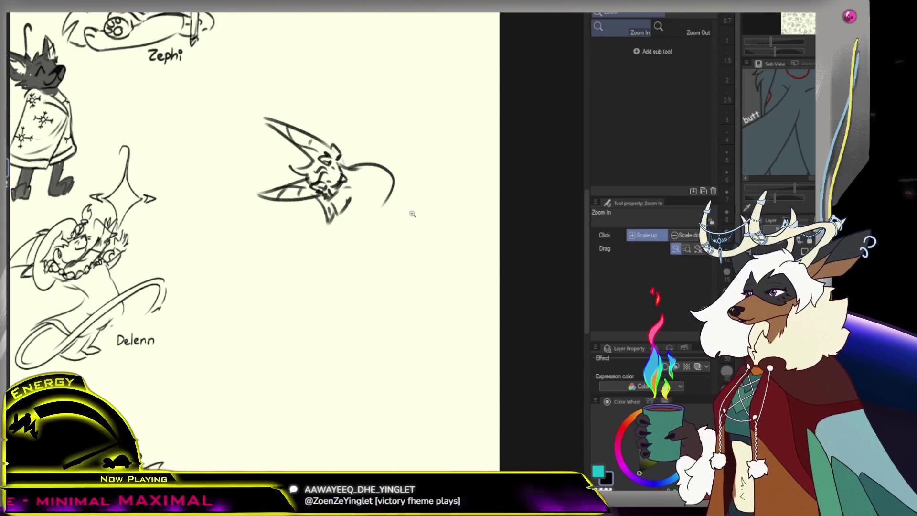
pyautogui.scroll(-1, 296, 249)
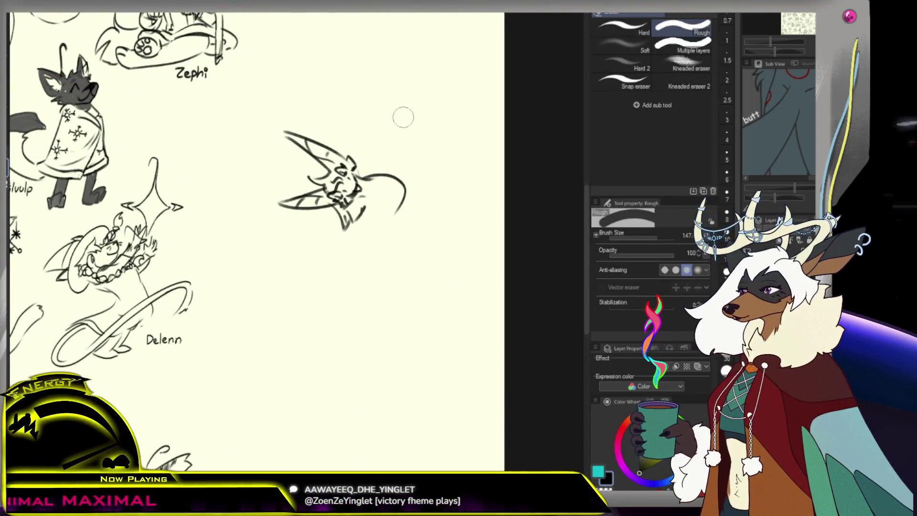
pyautogui.press('/')
pyautogui.scroll(-3, 386, 193)
pyautogui.scroll(1, 386, 193)
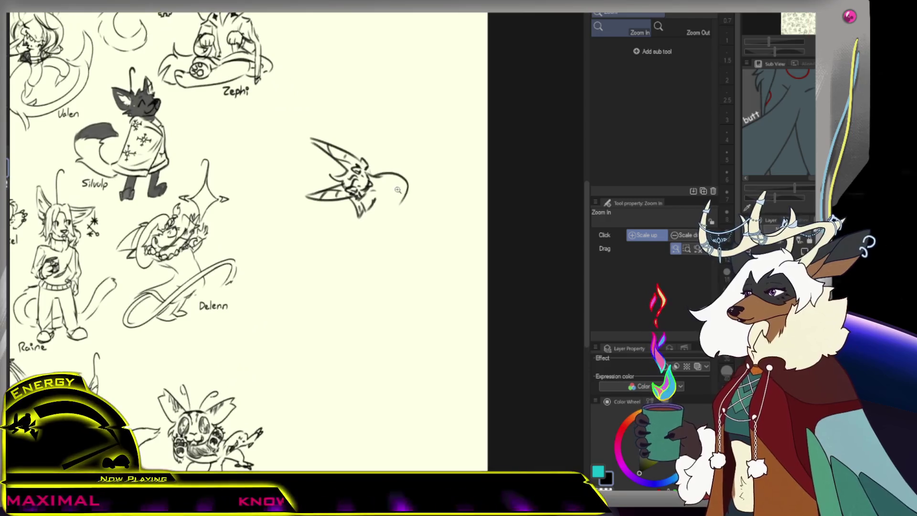
pyautogui.scroll(2, 407, 194)
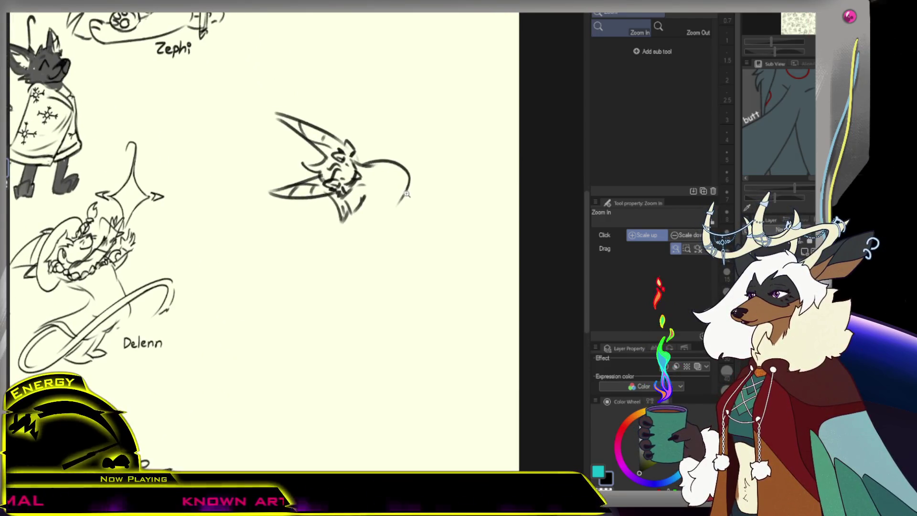
pyautogui.press('e')
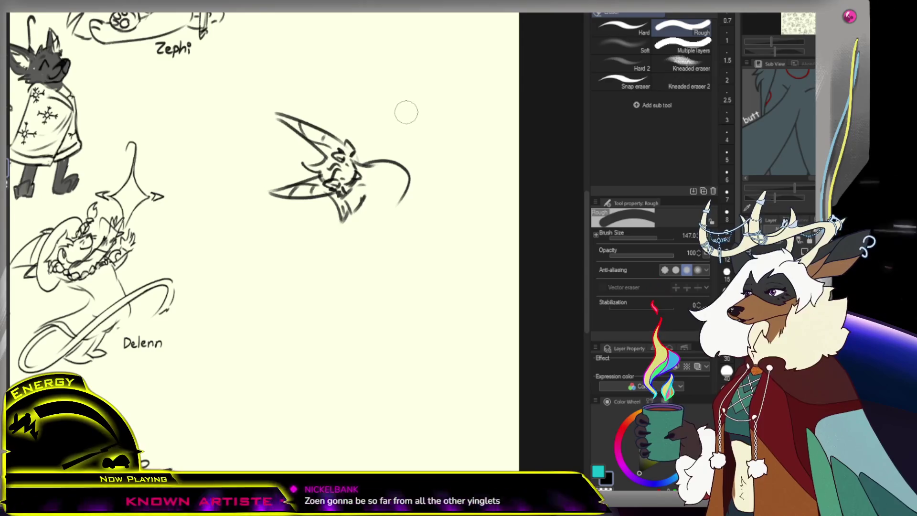
pyautogui.moveTo(297, 246)
pyautogui.mouseDown()
pyautogui.moveTo(316, 166)
pyautogui.moveTo(368, 182)
pyautogui.mouseUp()
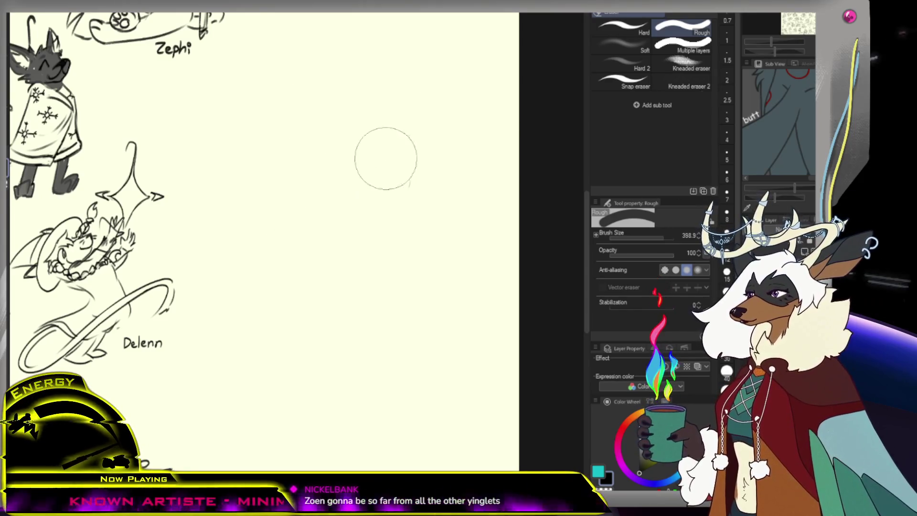
# - Rotate the canvas and sketch the new face's nose, tongue and both eyes with the Design pencil
pyautogui.press('b')
pyautogui.press('p')
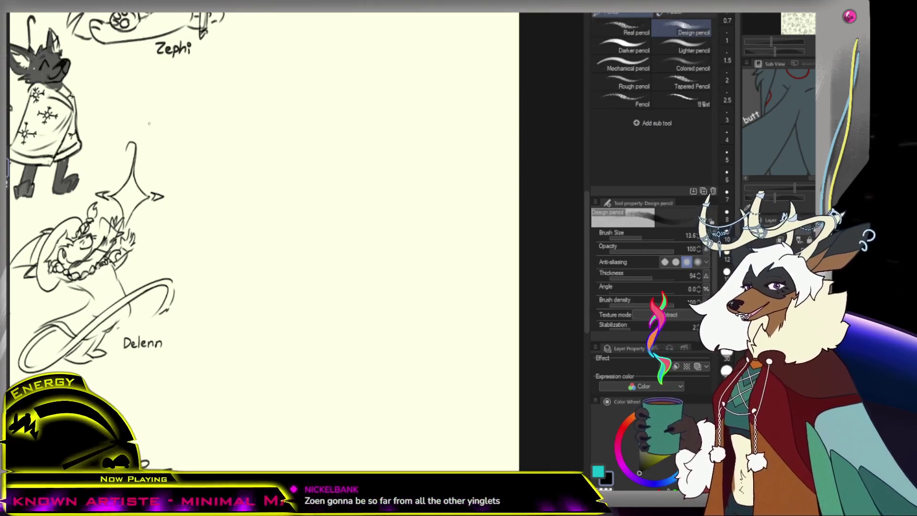
pyautogui.scroll(2, 348, 174)
pyautogui.moveTo(267, 248); pyautogui.dragTo(303, 207)
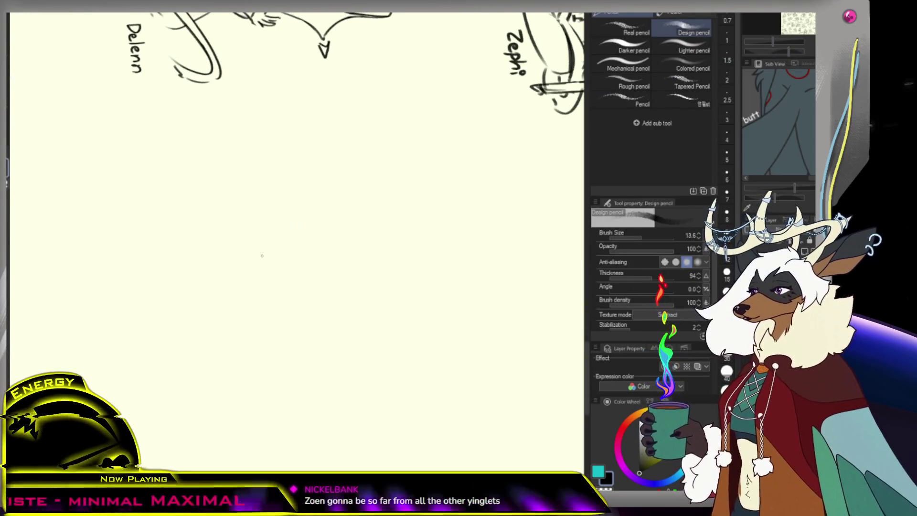
pyautogui.moveTo(292, 246)
pyautogui.mouseDown()
pyautogui.moveTo(281, 271)
pyautogui.moveTo(279, 260)
pyautogui.mouseUp()
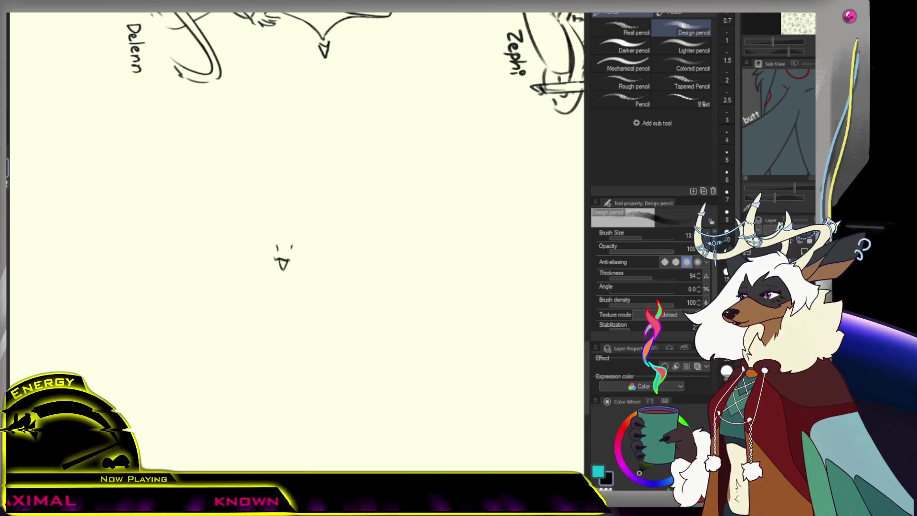
pyautogui.moveTo(266, 223)
pyautogui.mouseDown()
pyautogui.moveTo(274, 235)
pyautogui.moveTo(262, 240)
pyautogui.mouseUp()
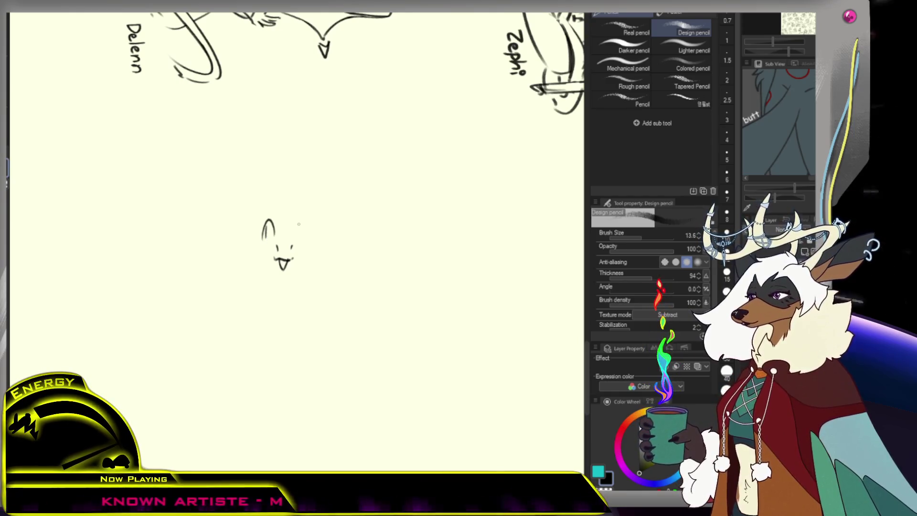
pyautogui.moveTo(297, 241); pyautogui.dragTo(311, 241)
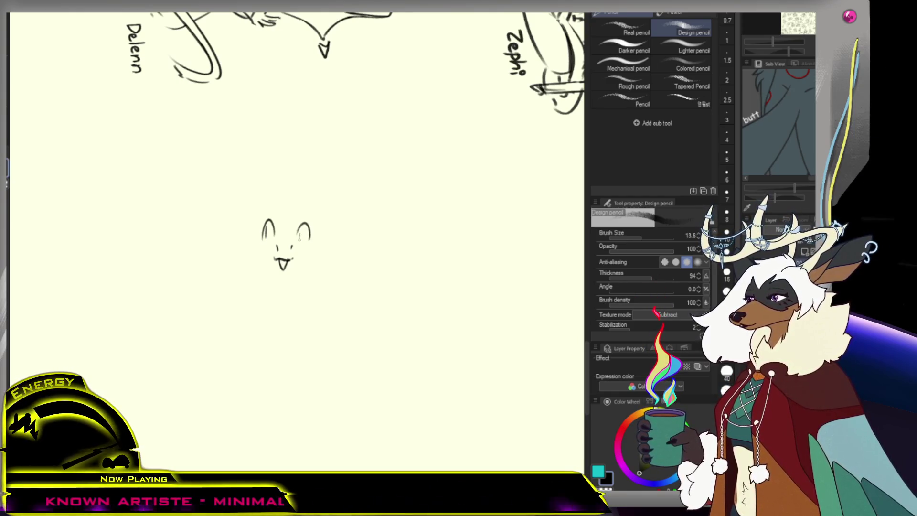
pyautogui.moveTo(297, 239); pyautogui.dragTo(316, 238)
pyautogui.moveTo(257, 240); pyautogui.dragTo(276, 239)
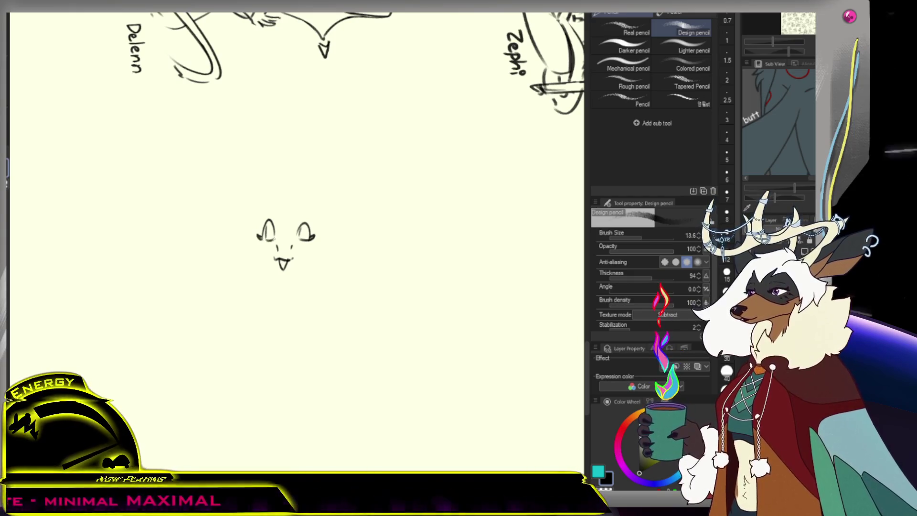
# - Undo a stray smudge, pick a small Hard eraser, then darken the right eye's inner edge
pyautogui.hotkey('ctrl', 'z')
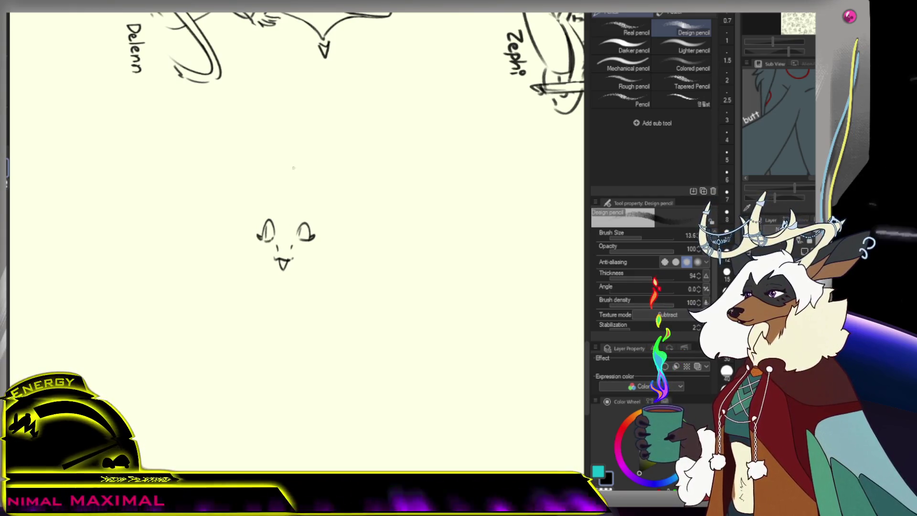
pyautogui.press('e')
pyautogui.click(639, 34)
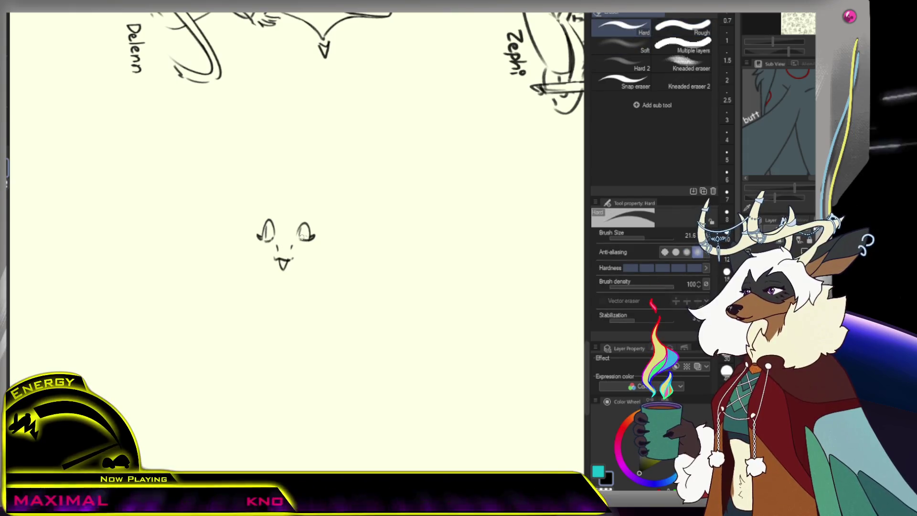
pyautogui.press('p')
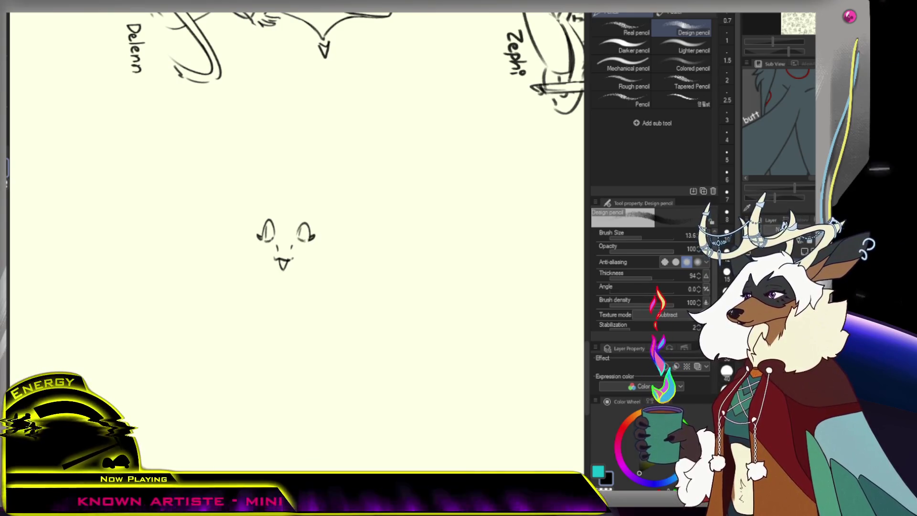
pyautogui.moveTo(299, 237); pyautogui.dragTo(301, 227)
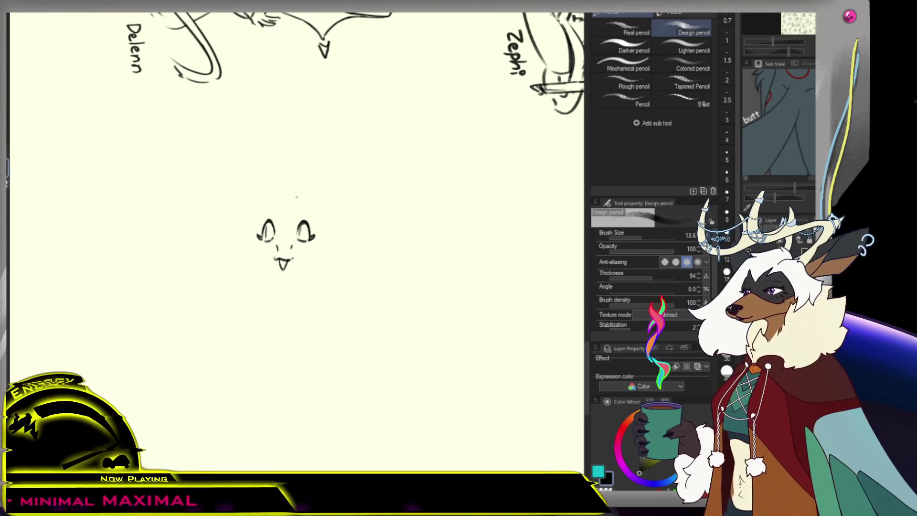
# - Draw the head's top and left outline, undoing the misplaced strokes
pyautogui.moveTo(270, 188)
pyautogui.mouseDown()
pyautogui.moveTo(298, 203)
pyautogui.moveTo(273, 210)
pyautogui.mouseUp()
pyautogui.hotkey('ctrl', 'z')
pyautogui.hotkey('ctrl', 'z')
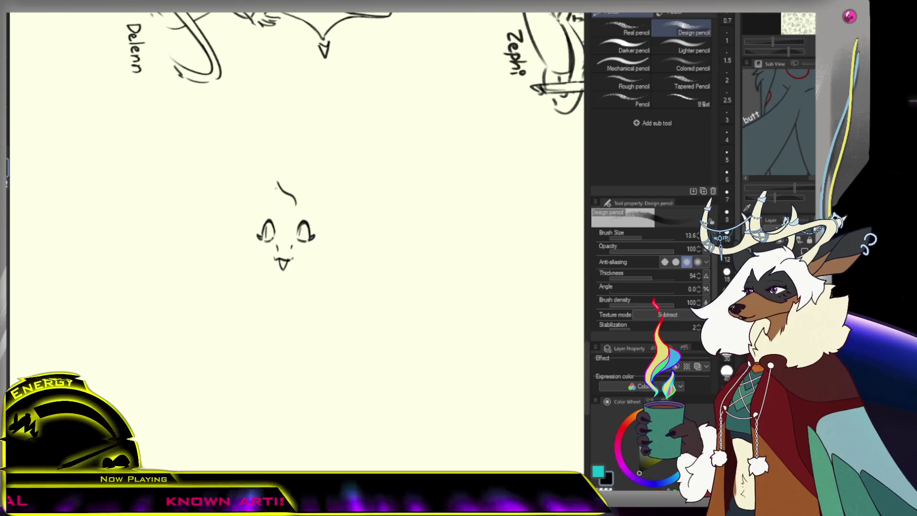
pyautogui.moveTo(276, 180); pyautogui.dragTo(240, 225)
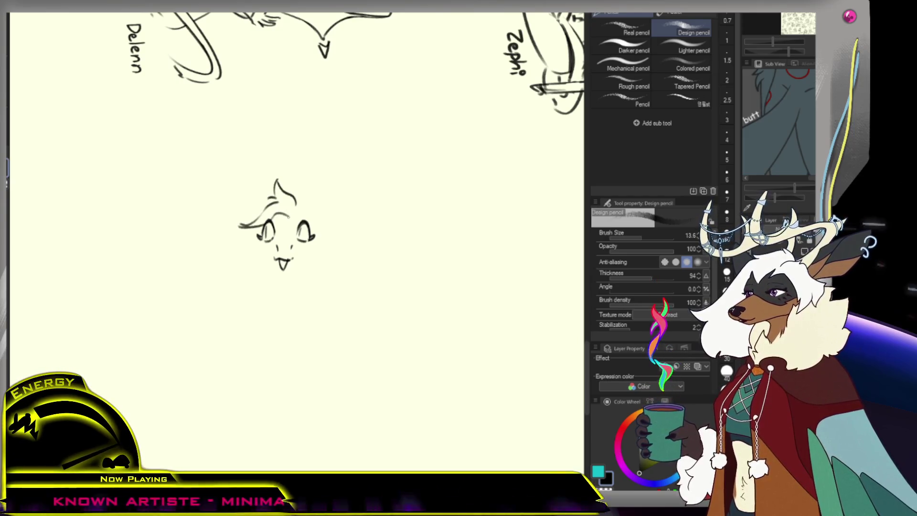
pyautogui.hotkey('ctrl', 'z')
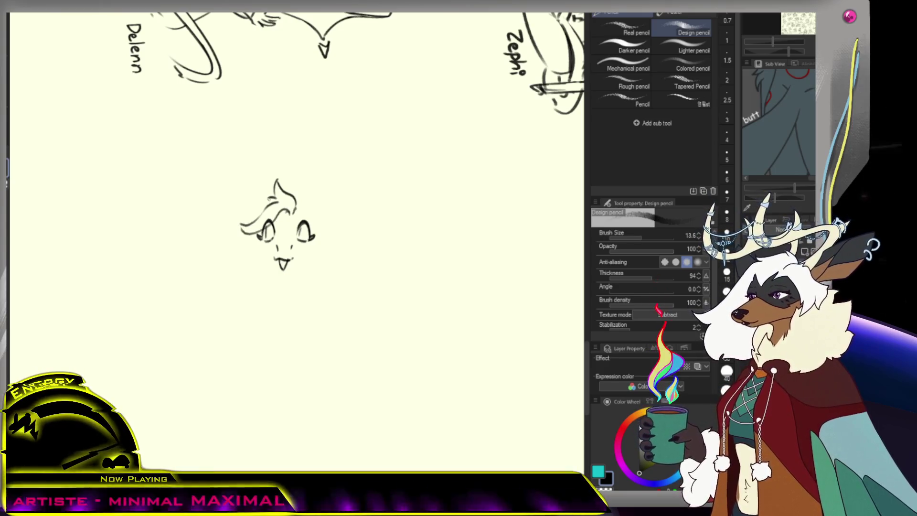
# - Sketch hair locks sweeping out to the left and an antler line rising above the head
pyautogui.moveTo(262, 209); pyautogui.dragTo(209, 231)
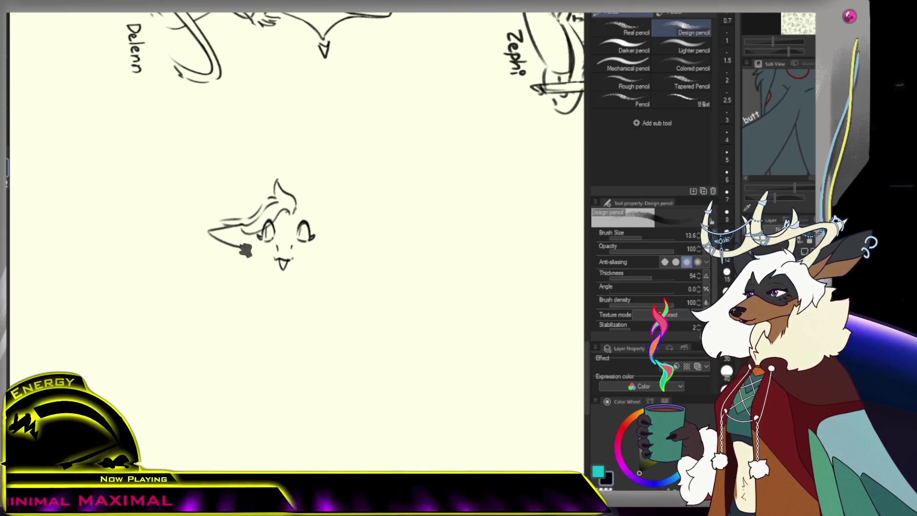
pyautogui.moveTo(238, 235); pyautogui.dragTo(210, 230)
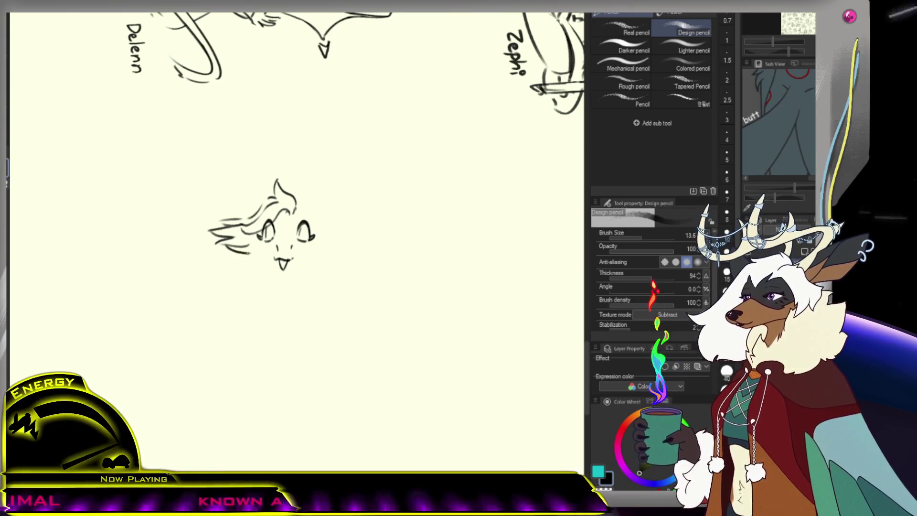
pyautogui.moveTo(264, 233); pyautogui.dragTo(248, 252)
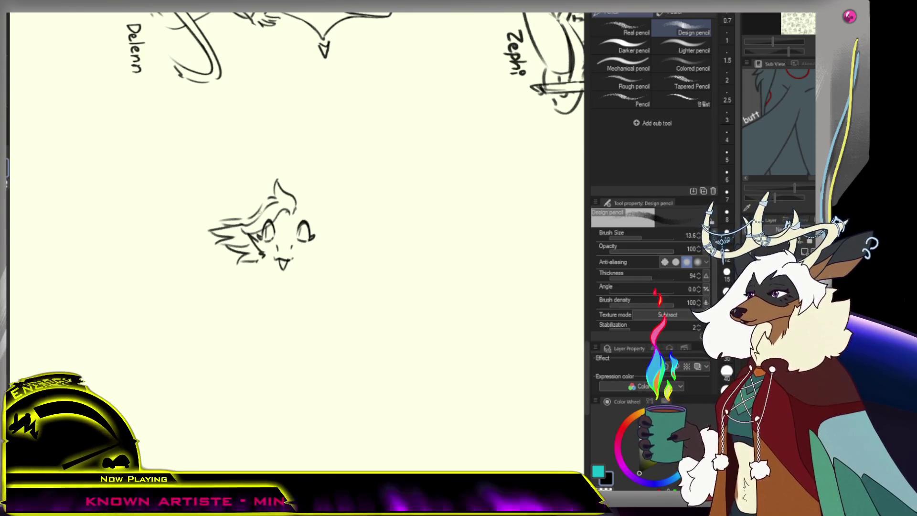
pyautogui.moveTo(252, 172)
pyautogui.mouseDown()
pyautogui.moveTo(265, 211)
pyautogui.moveTo(319, 176)
pyautogui.mouseUp()
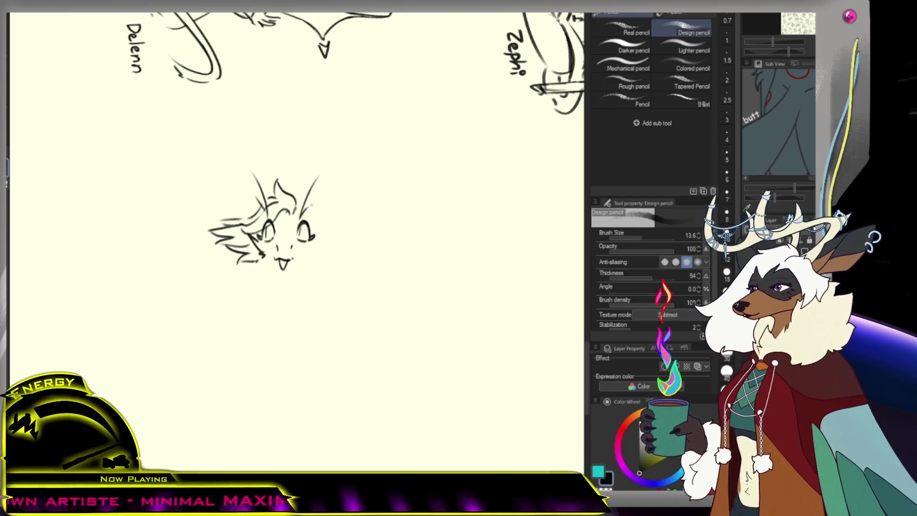
pyautogui.hotkey('ctrl', '0')
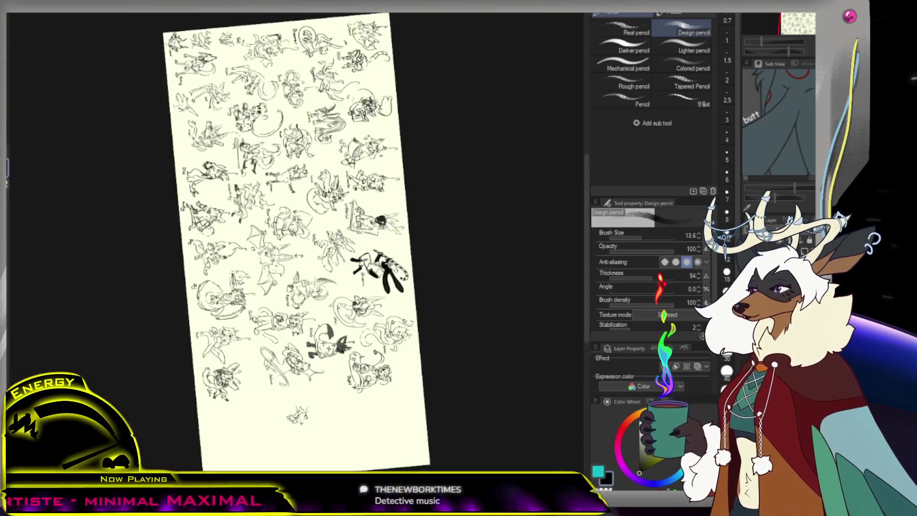
pyautogui.hotkey('ctrl', '0')
pyautogui.press('/')
pyautogui.click(316, 137)
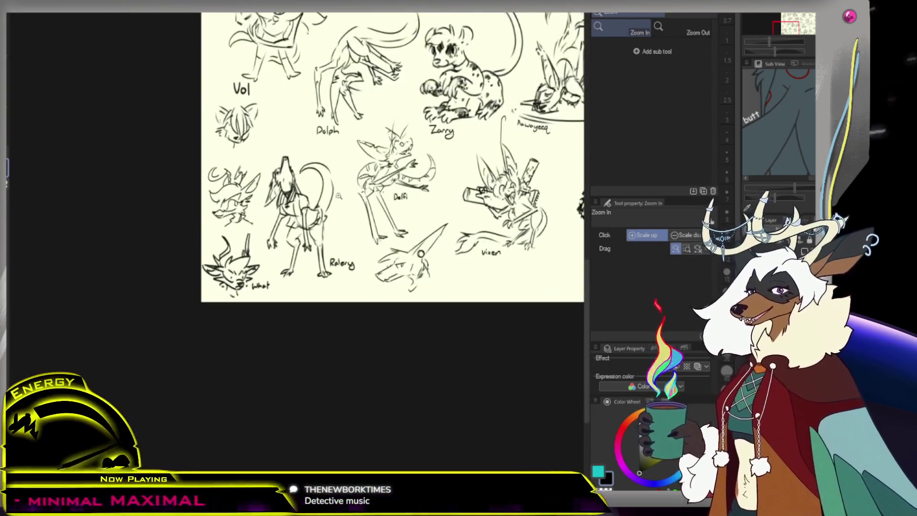
pyautogui.click(316, 137)
pyautogui.press('p')
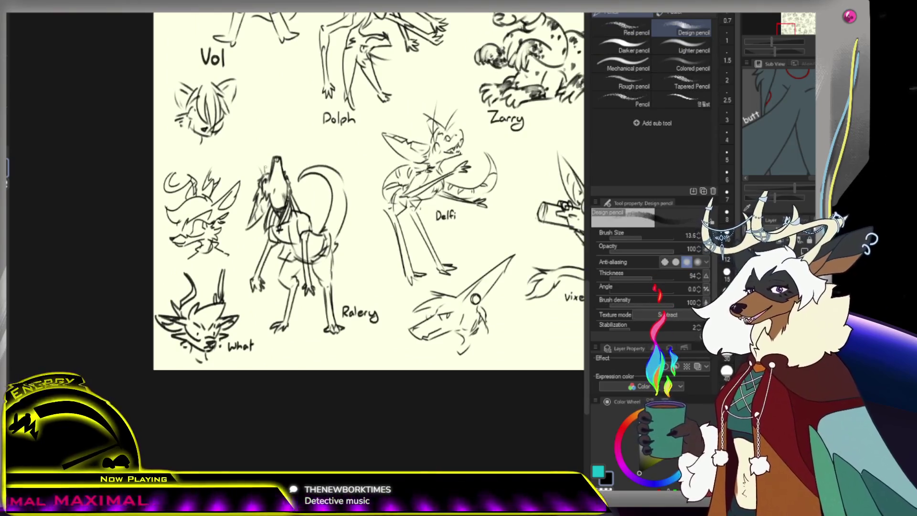
pyautogui.press('/')
pyautogui.hotkey('ctrl', '-')
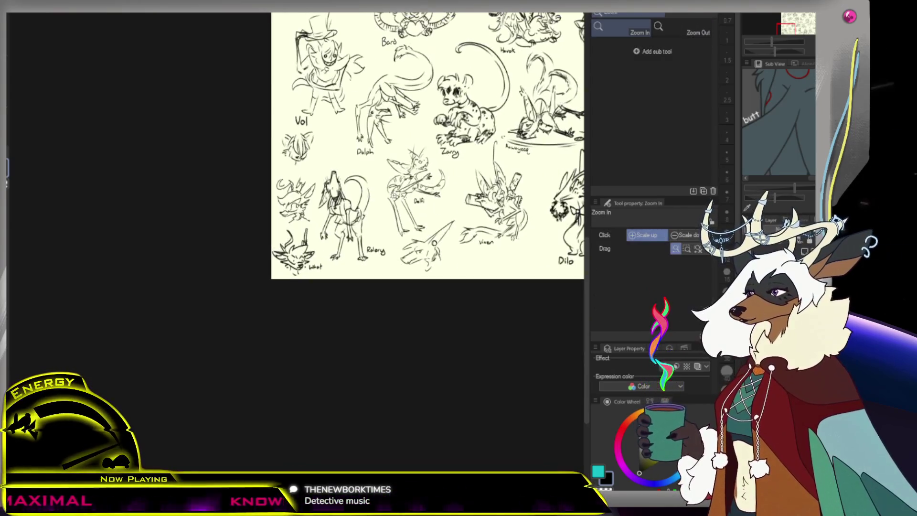
pyautogui.click(462, 214)
pyautogui.keyDown('alt'); pyautogui.click(460, 143); pyautogui.keyUp('alt')
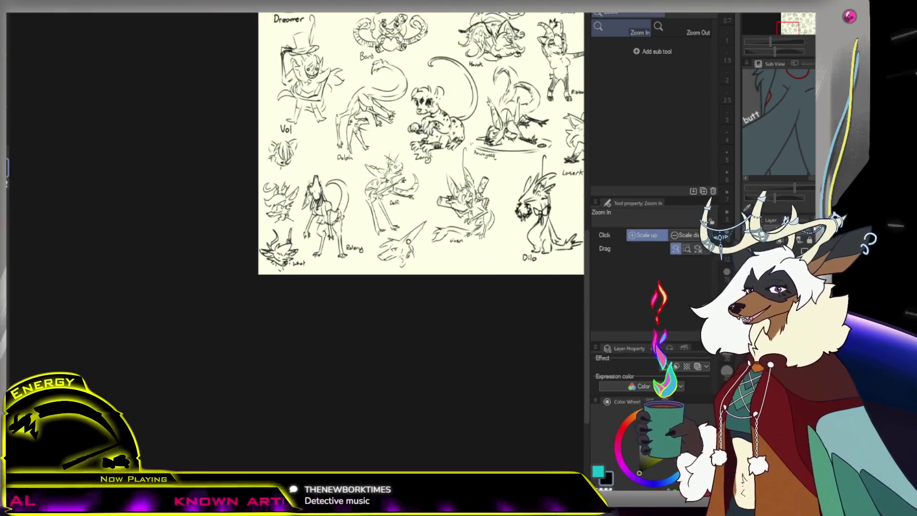
pyautogui.click(458, 69)
pyautogui.keyDown('alt'); pyautogui.click(458, 69); pyautogui.keyUp('alt')
pyautogui.click(318, 171)
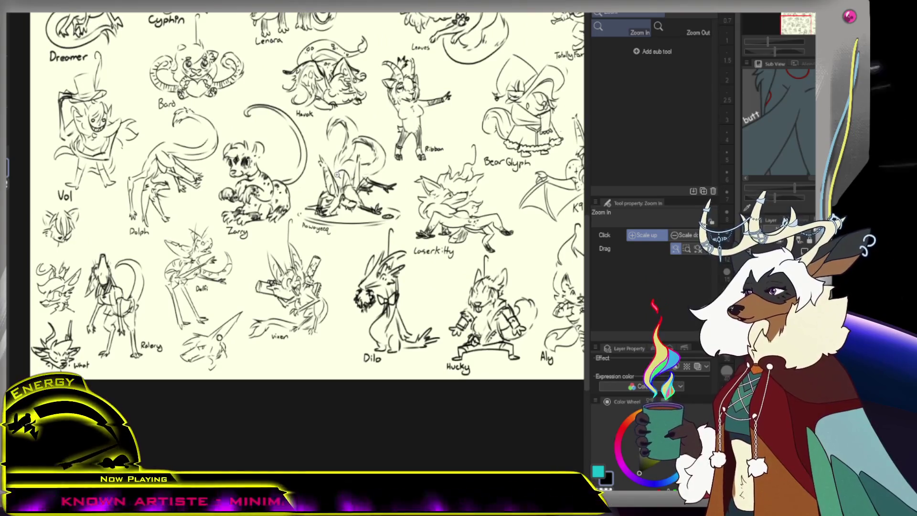
pyautogui.keyDown('alt'); pyautogui.click(345, 209); pyautogui.keyUp('alt')
pyautogui.click(291, 256)
pyautogui.click(416, 205)
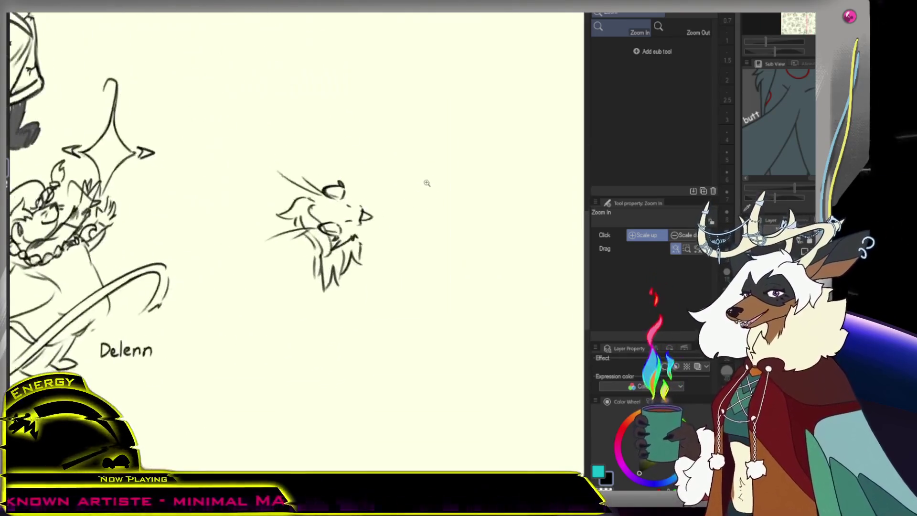
pyautogui.click(432, 179)
pyautogui.press('p')
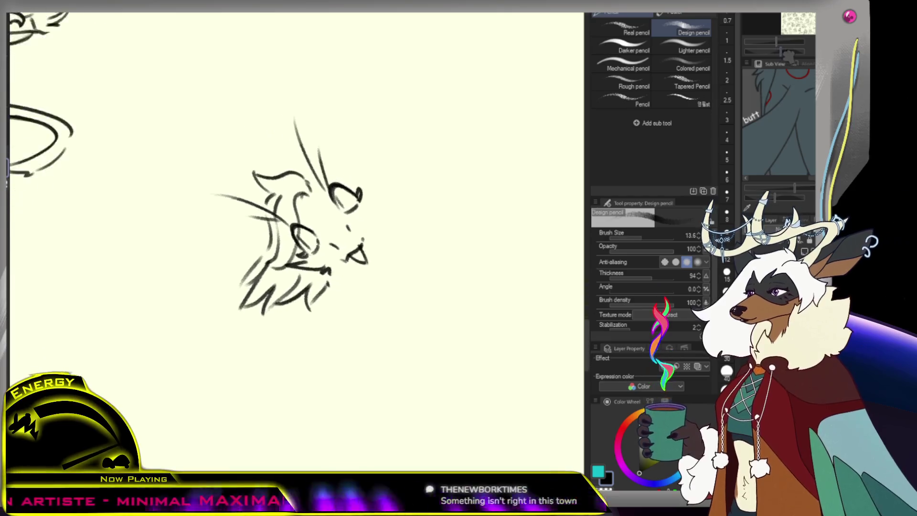
# - Zoom in on the head, draw tall left and right ears, and darken and lengthen the tongue
pyautogui.scroll(-5, 400, 249)
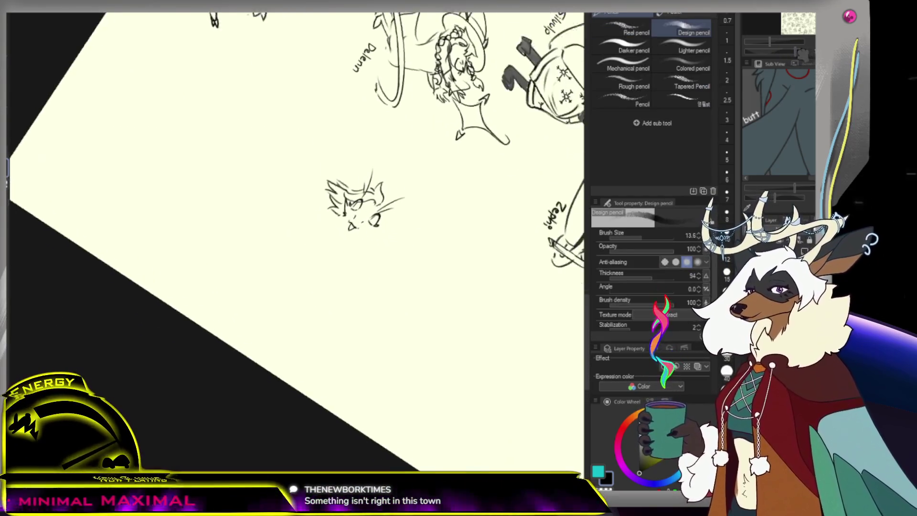
pyautogui.moveTo(400, 250); pyautogui.dragTo(316, 194)
pyautogui.click(315, 195)
pyautogui.press('p')
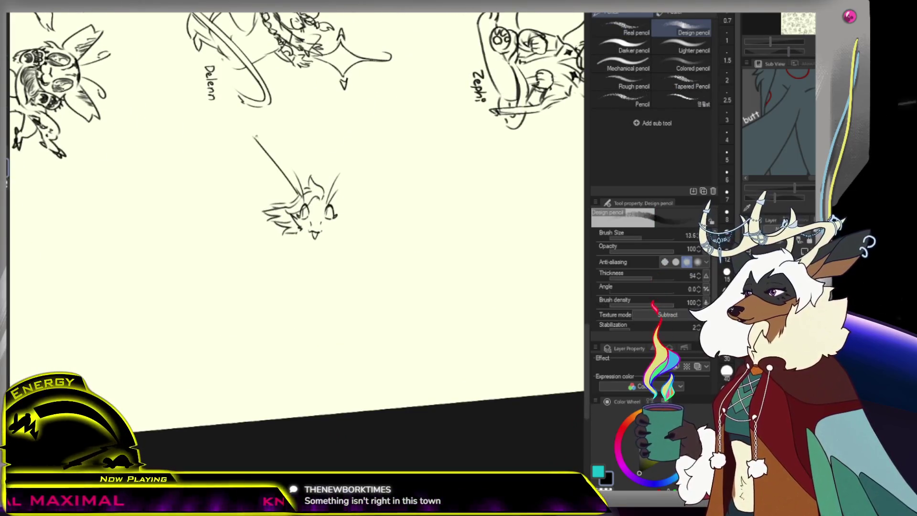
pyautogui.moveTo(297, 195); pyautogui.dragTo(247, 147)
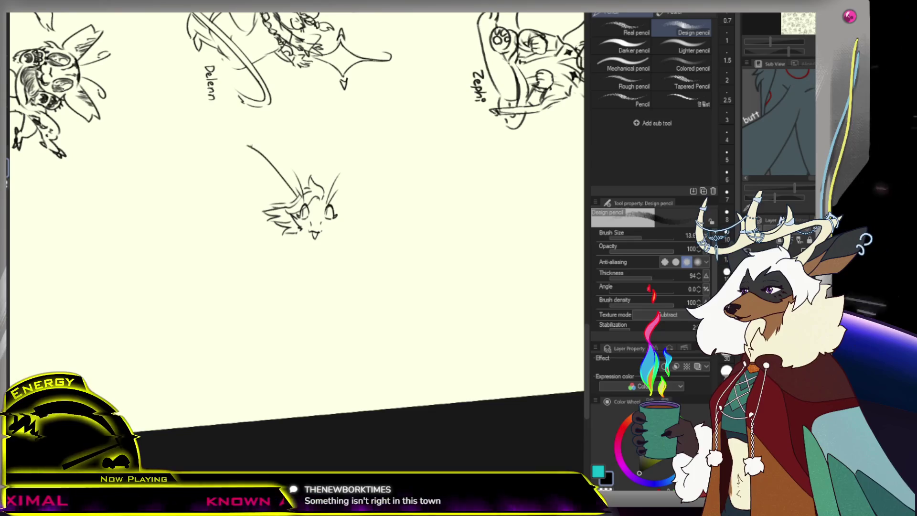
pyautogui.hotkey('ctrl', 'z')
pyautogui.hotkey('ctrl', 'z')
pyautogui.moveTo(293, 173); pyautogui.dragTo(296, 189)
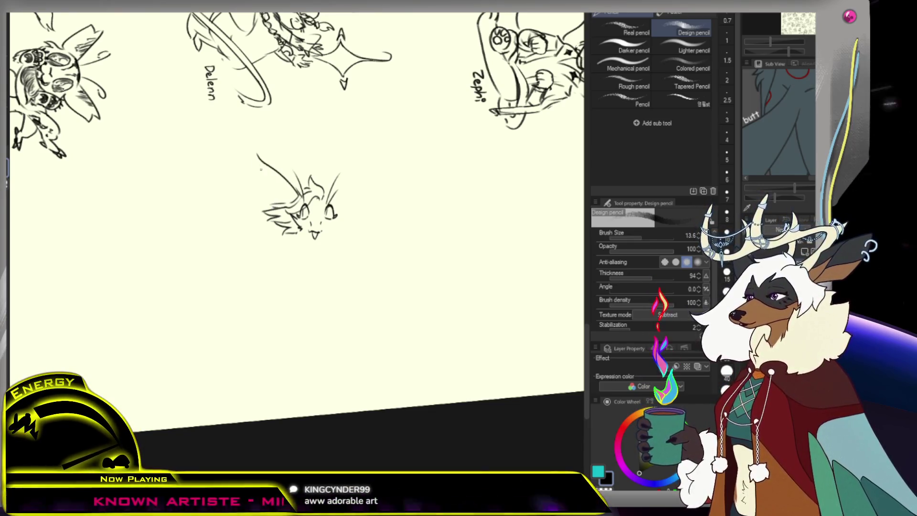
pyautogui.hotkey('ctrl', 'z')
pyautogui.moveTo(258, 155); pyautogui.dragTo(285, 202)
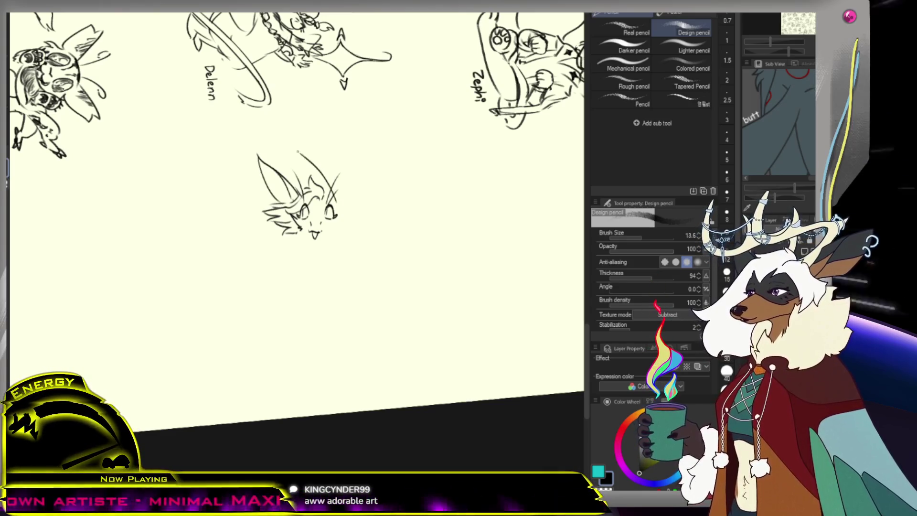
pyautogui.moveTo(295, 149); pyautogui.dragTo(301, 187)
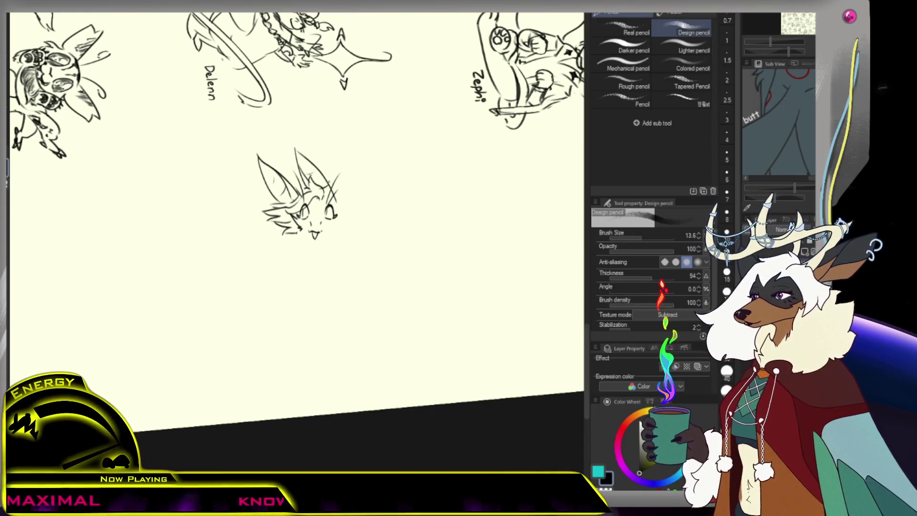
pyautogui.scroll(1, 328, 182)
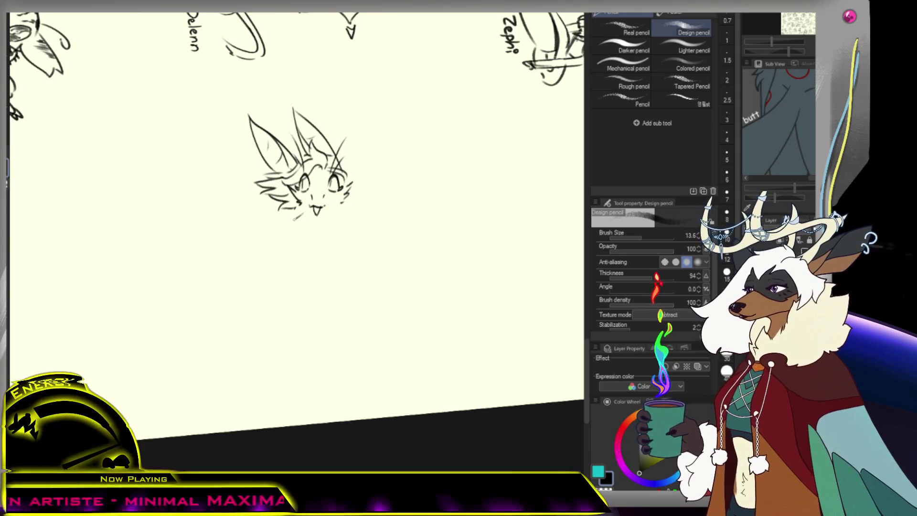
pyautogui.moveTo(313, 207); pyautogui.dragTo(317, 215)
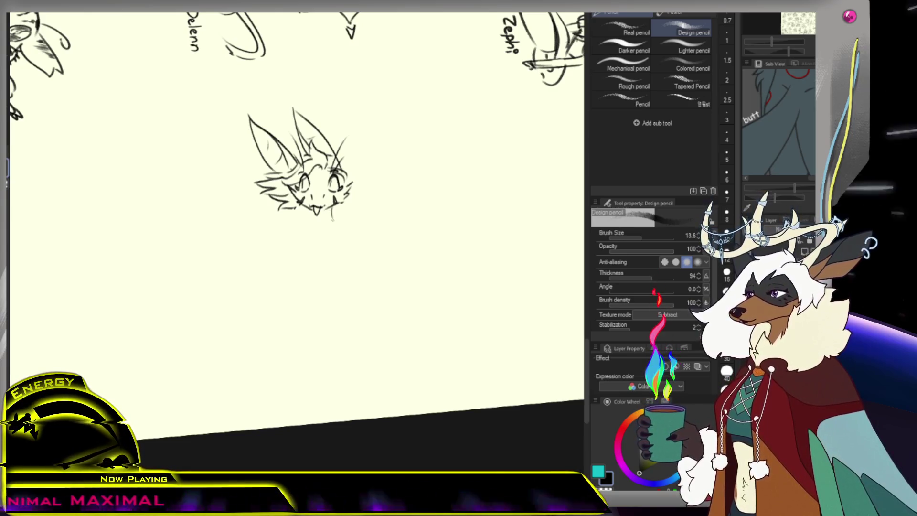
# - Sketch the curved back line below the chin and beside the snout
pyautogui.moveTo(331, 213)
pyautogui.mouseDown()
pyautogui.moveTo(337, 255)
pyautogui.moveTo(399, 184)
pyautogui.moveTo(364, 186)
pyautogui.moveTo(342, 174)
pyautogui.mouseUp()
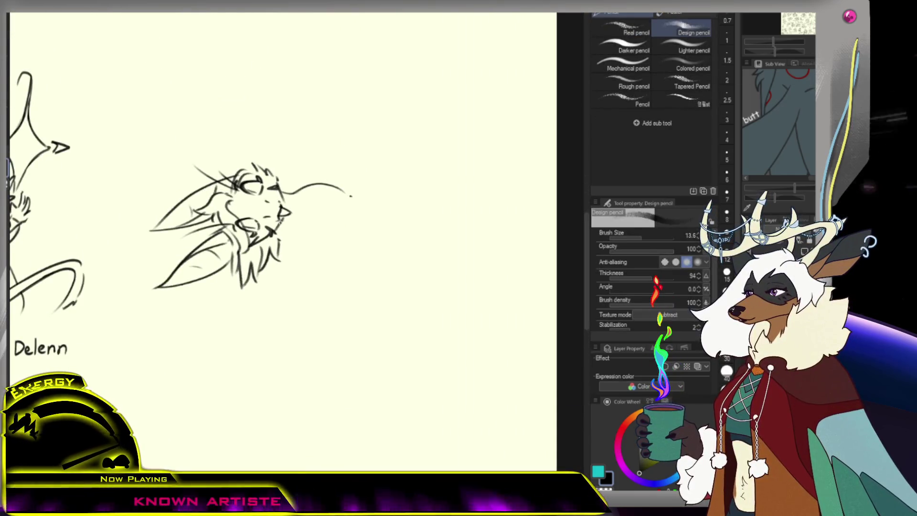
pyautogui.moveTo(305, 234); pyautogui.dragTo(310, 261)
pyautogui.moveTo(319, 210); pyautogui.dragTo(315, 230)
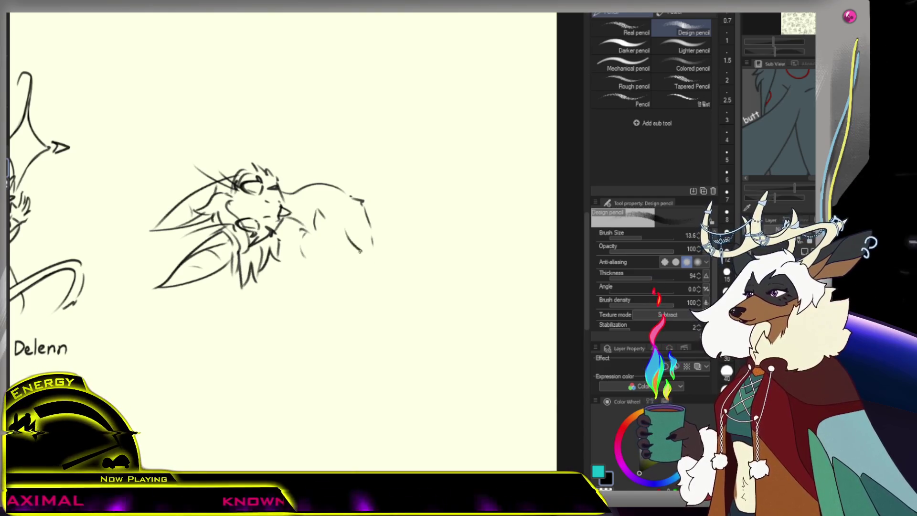
# - Draw the chest and two clawed front legs reaching right, undoing unwanted strokes
pyautogui.hotkey('ctrl', 'z')
pyautogui.moveTo(359, 249); pyautogui.dragTo(353, 267)
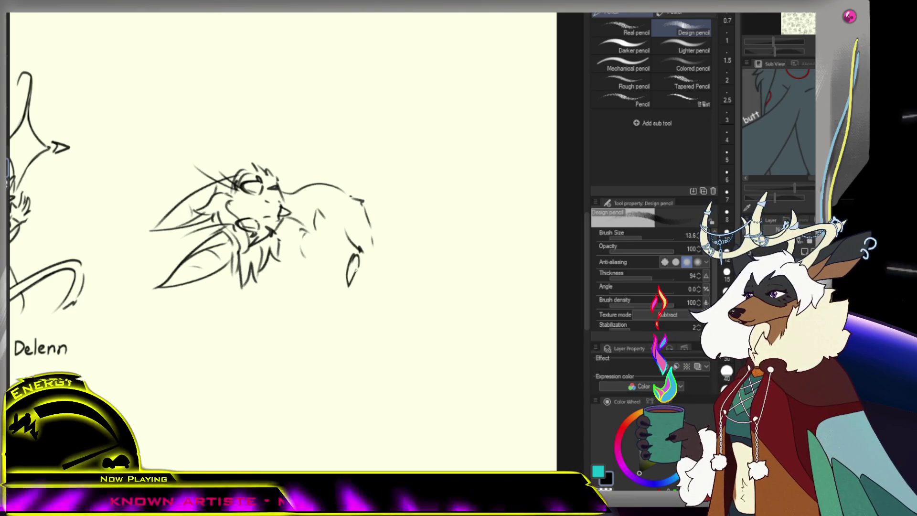
pyautogui.hotkey('ctrl', 'z')
pyautogui.moveTo(346, 228)
pyautogui.mouseDown()
pyautogui.moveTo(361, 256)
pyautogui.moveTo(353, 279)
pyautogui.moveTo(371, 276)
pyautogui.mouseUp()
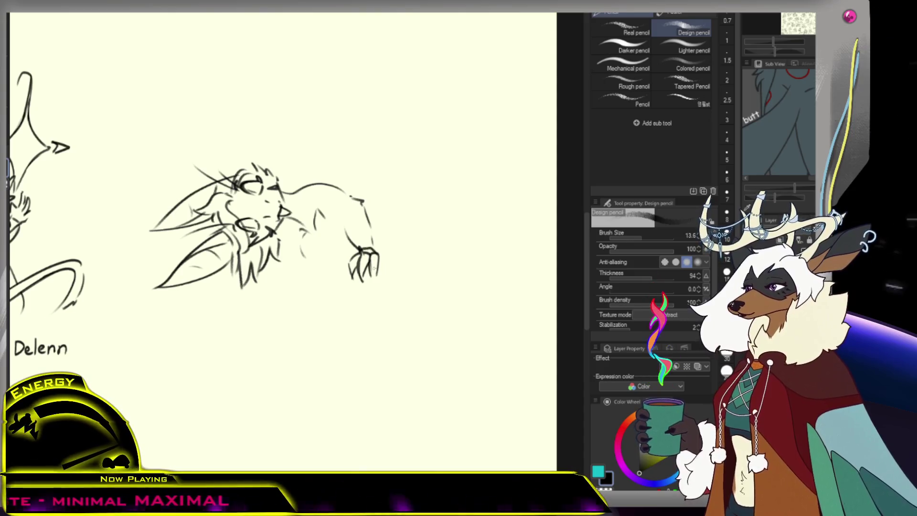
pyautogui.moveTo(300, 239)
pyautogui.mouseDown()
pyautogui.moveTo(293, 274)
pyautogui.moveTo(311, 261)
pyautogui.mouseUp()
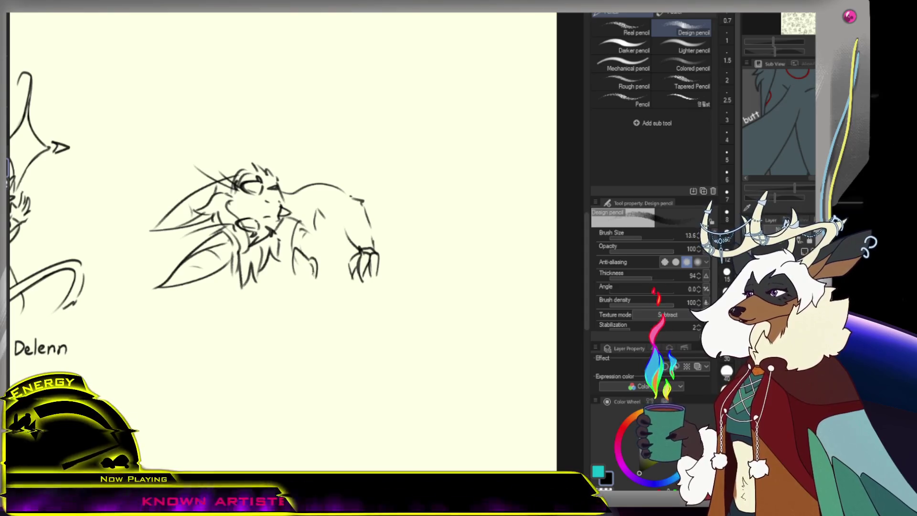
pyautogui.moveTo(317, 276)
pyautogui.mouseDown()
pyautogui.moveTo(305, 264)
pyautogui.moveTo(306, 282)
pyautogui.mouseUp()
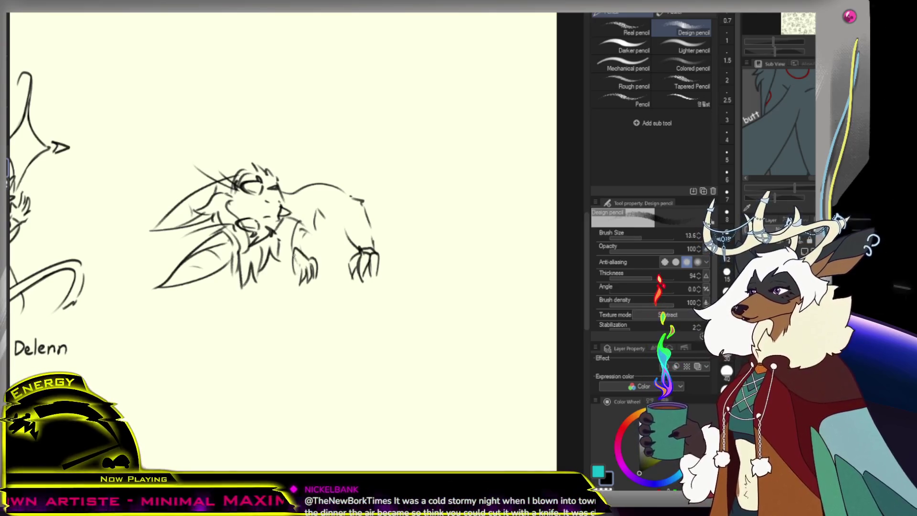
pyautogui.moveTo(291, 274)
pyautogui.mouseDown()
pyautogui.moveTo(295, 286)
pyautogui.moveTo(297, 265)
pyautogui.mouseUp()
pyautogui.hotkey('ctrl', 'z')
pyautogui.hotkey('ctrl', 'z')
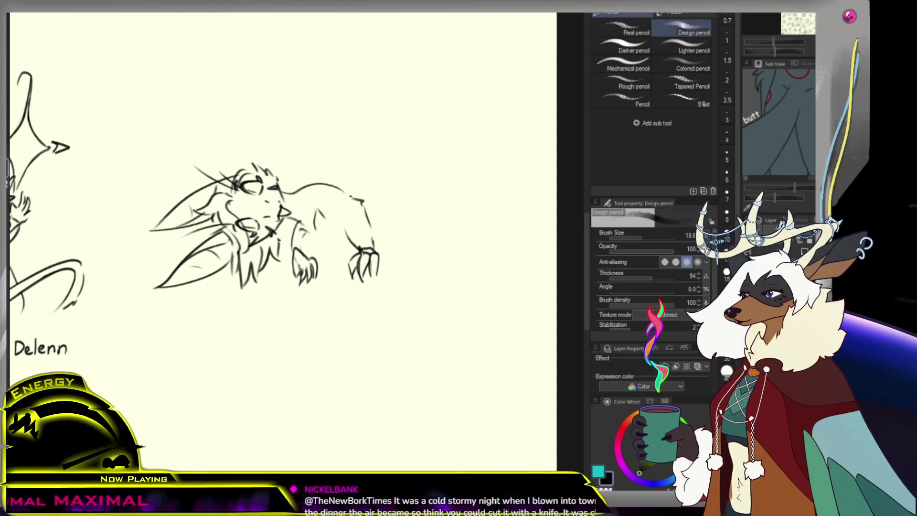
# - Erase the reaching right paw and redraw it with distinct toes and claws
pyautogui.scroll(-5, 334, 235)
pyautogui.scroll(4, 370, 189)
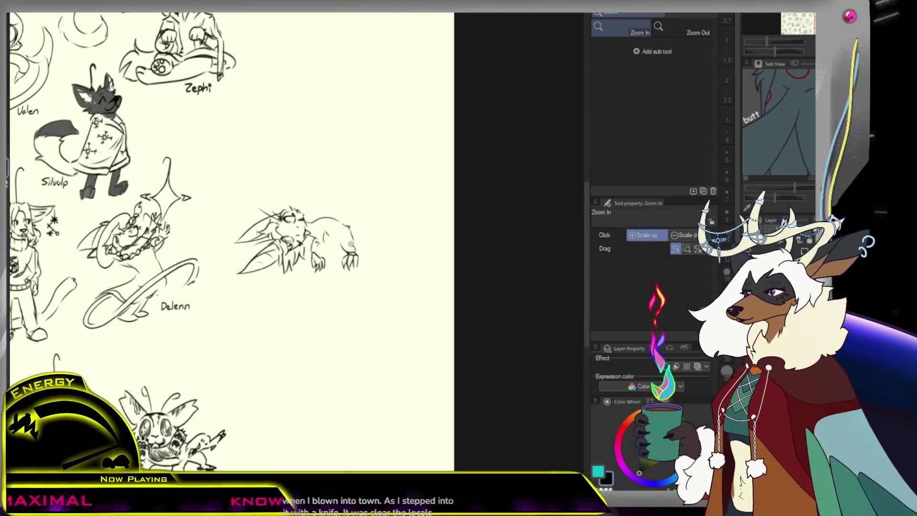
pyautogui.press('e')
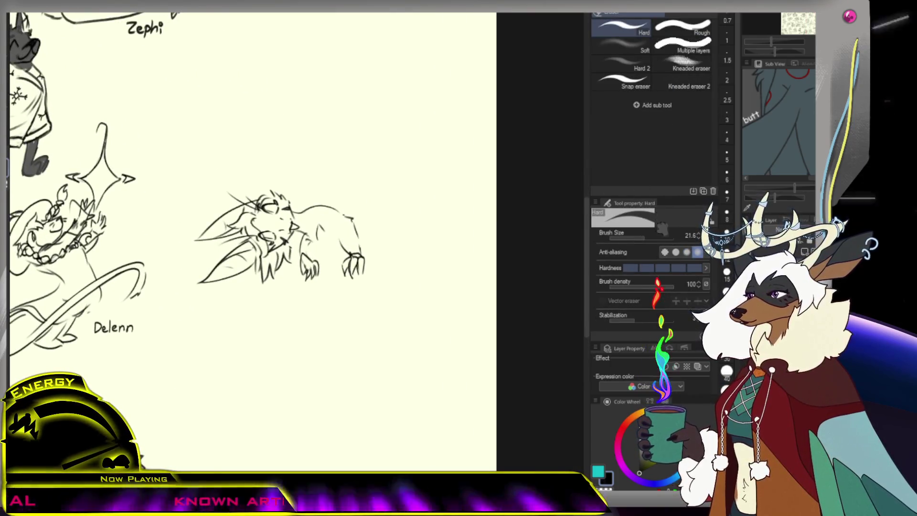
pyautogui.moveTo(356, 260); pyautogui.dragTo(347, 249)
pyautogui.press('p')
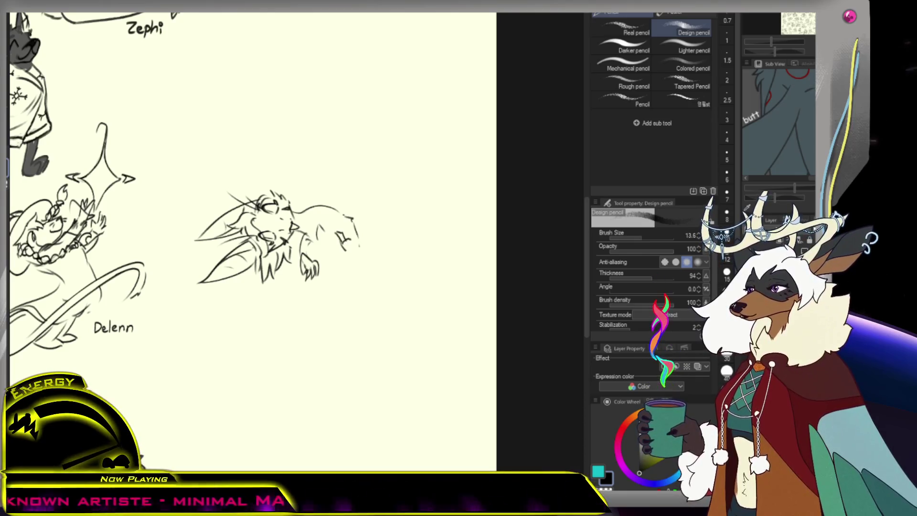
pyautogui.moveTo(345, 241); pyautogui.dragTo(352, 252)
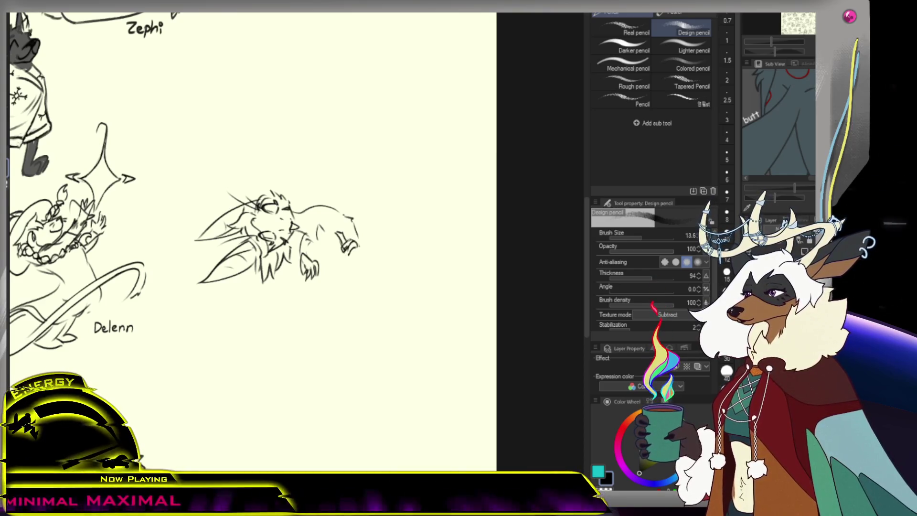
pyautogui.press('e')
pyautogui.moveTo(339, 234); pyautogui.dragTo(345, 242)
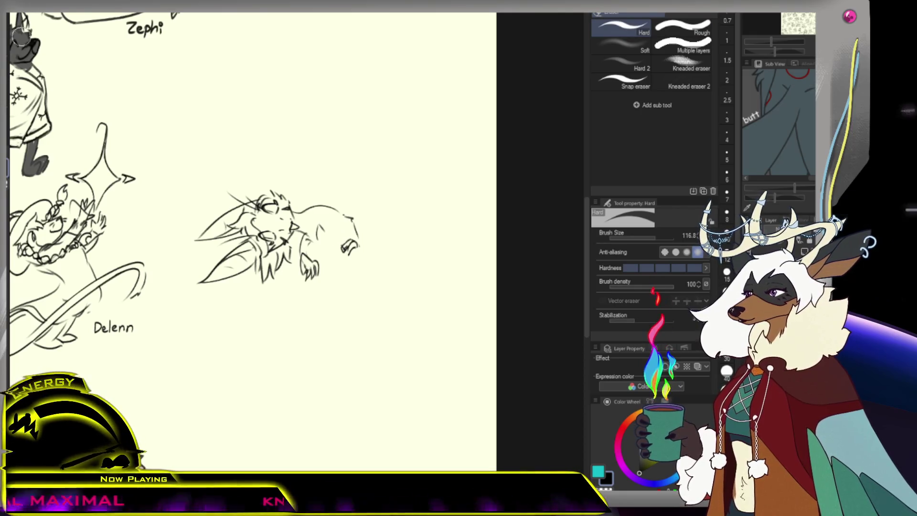
pyautogui.press('p')
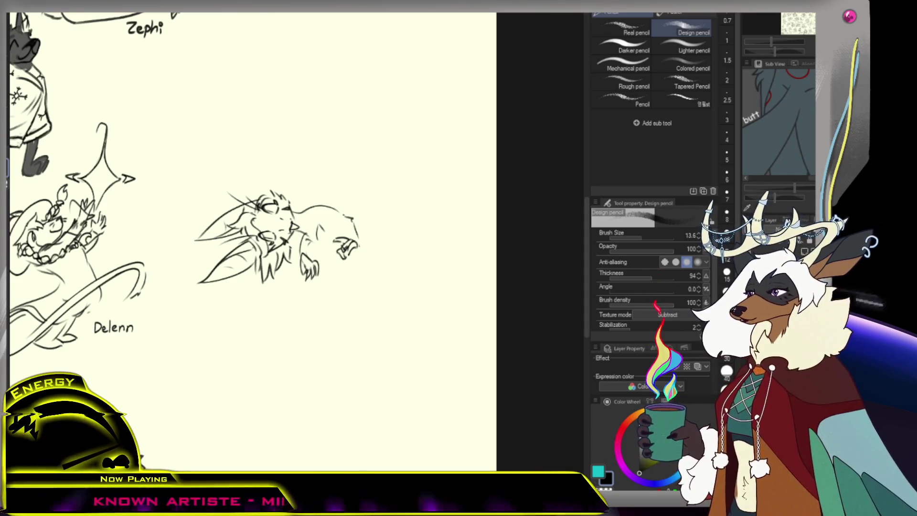
pyautogui.moveTo(354, 256); pyautogui.dragTo(363, 259)
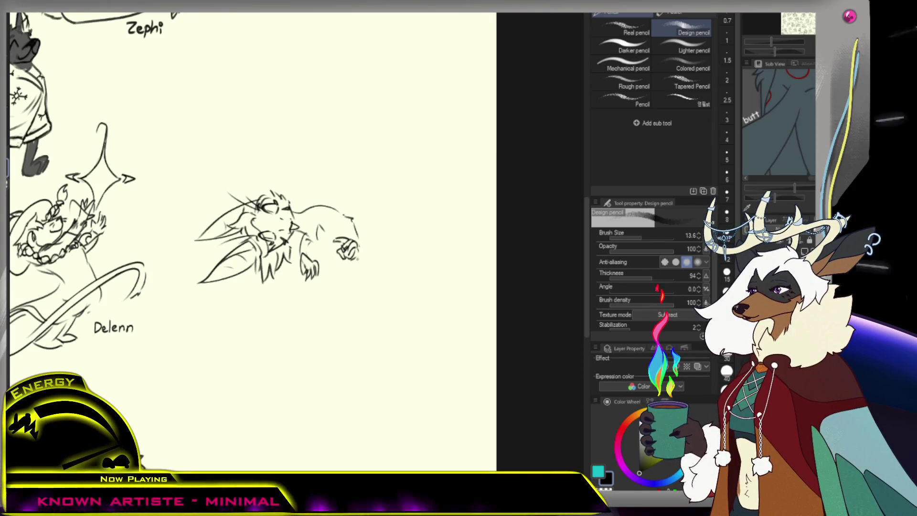
pyautogui.hotkey('ctrl', 'z')
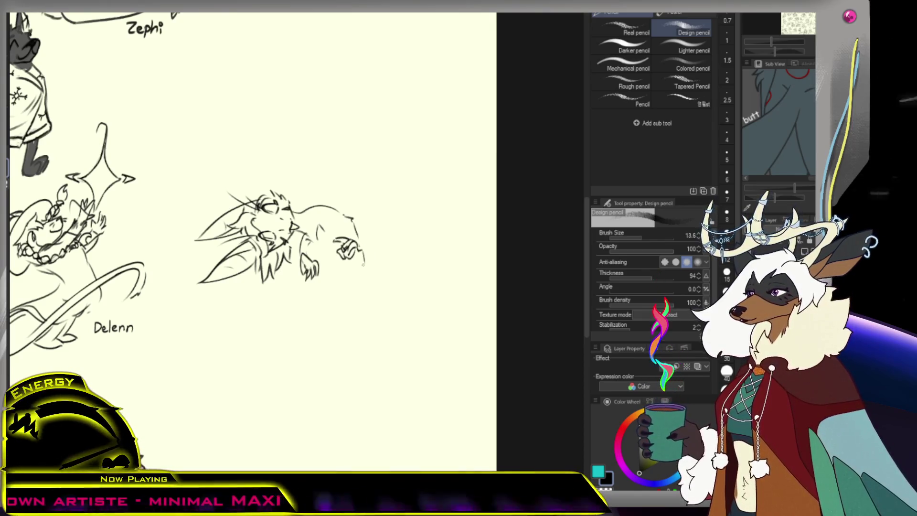
# - Zoom out and try a large tail curling over the back, undoing the failed strokes
pyautogui.scroll(-1, 352, 163)
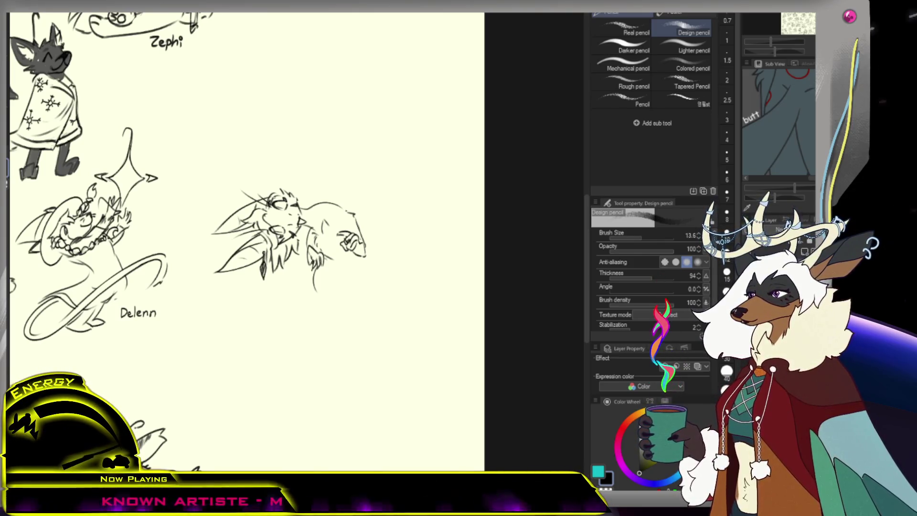
pyautogui.hotkey('ctrl', '-')
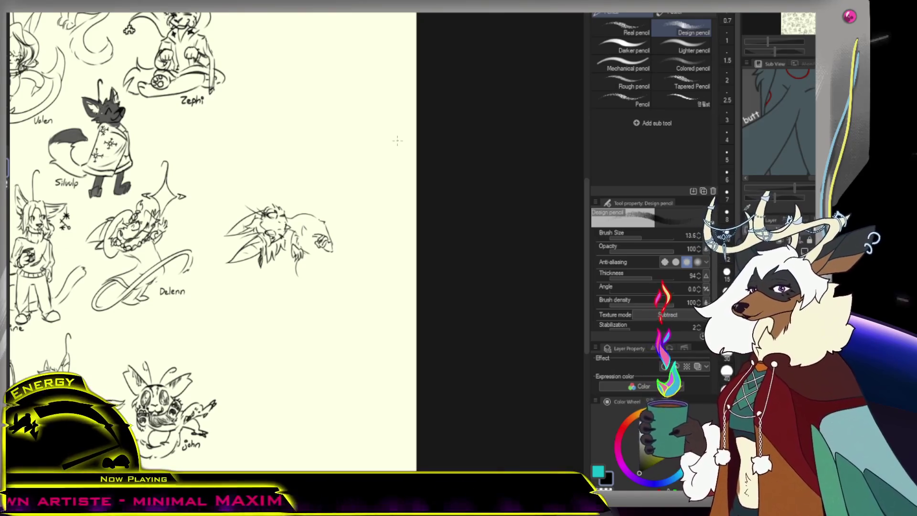
pyautogui.moveTo(298, 262)
pyautogui.mouseDown()
pyautogui.moveTo(302, 289)
pyautogui.moveTo(308, 275)
pyautogui.mouseUp()
pyautogui.hotkey('ctrl', 'z')
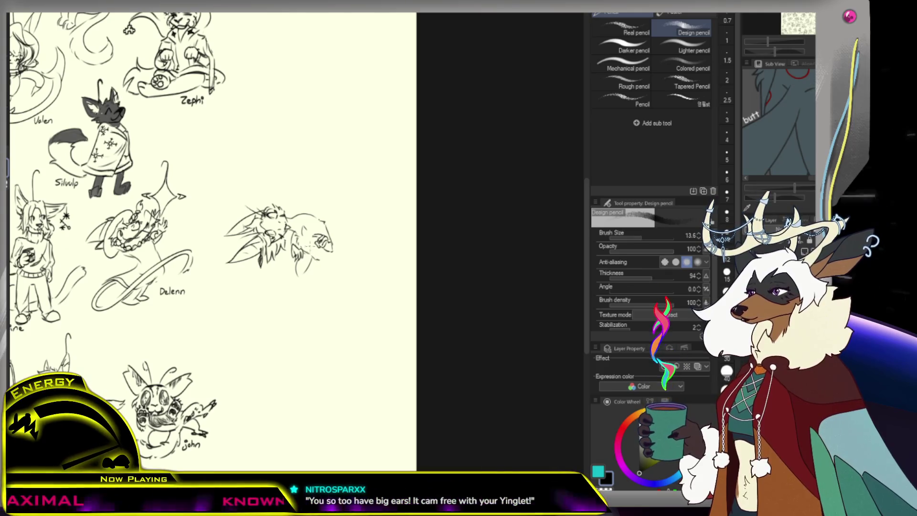
pyautogui.moveTo(334, 235)
pyautogui.mouseDown()
pyautogui.moveTo(297, 196)
pyautogui.moveTo(311, 172)
pyautogui.moveTo(323, 189)
pyautogui.moveTo(316, 182)
pyautogui.mouseUp()
pyautogui.hotkey('ctrl', 'z')
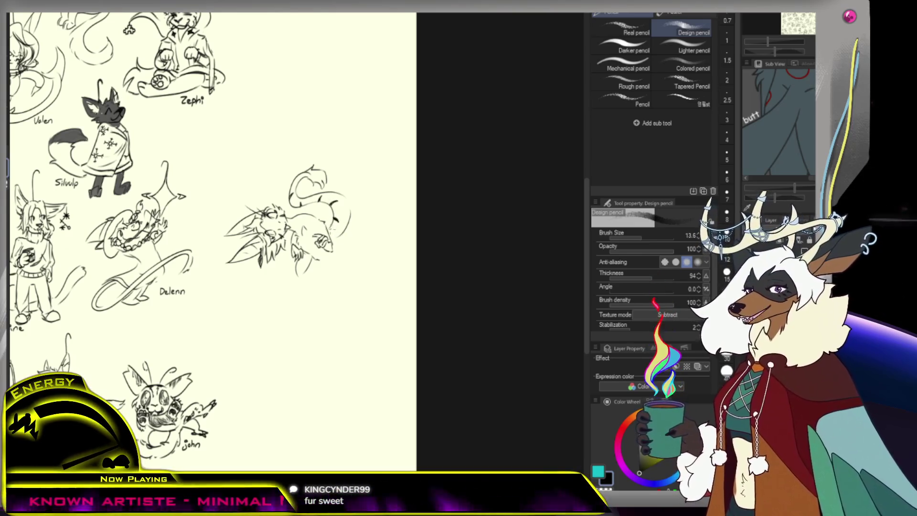
pyautogui.hotkey('ctrl', 'z')
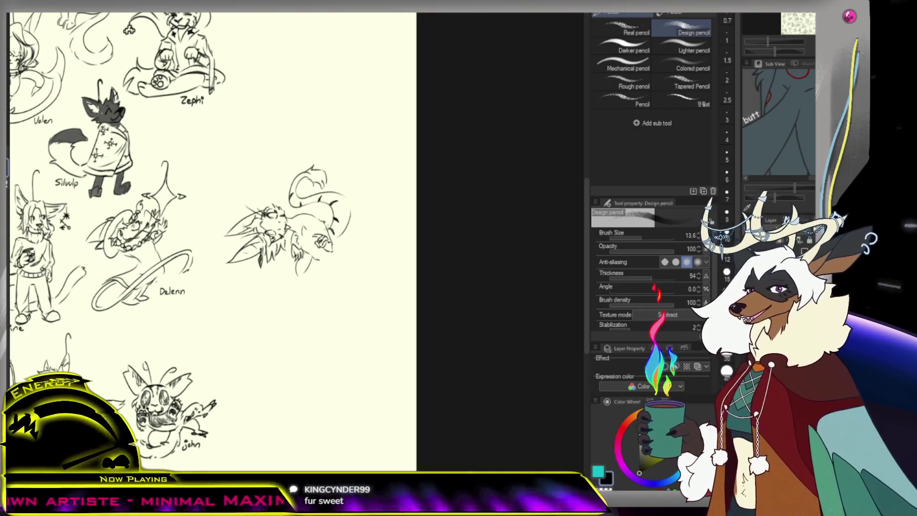
pyautogui.scroll(-1, 215, 238)
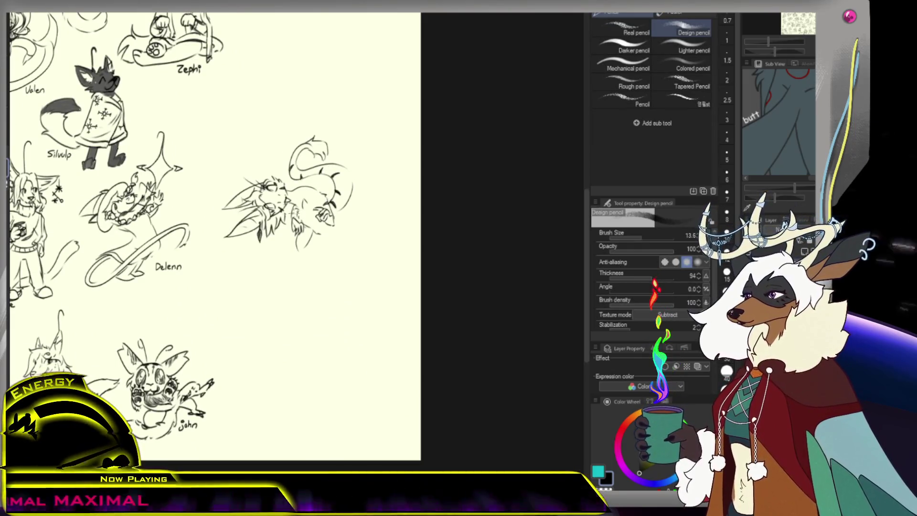
# - Draw the long leg lines down the creature's right side and a short stroke at the foot
pyautogui.scroll(1, 386, 239)
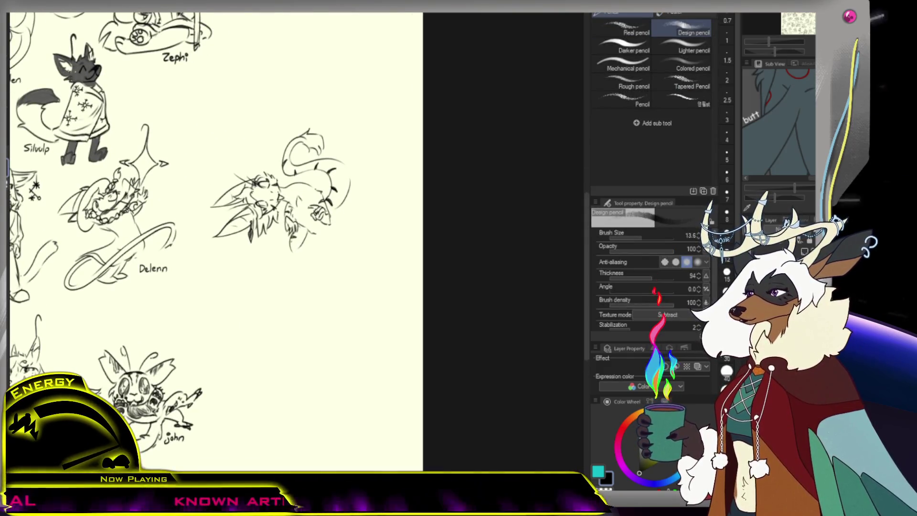
pyautogui.moveTo(308, 238)
pyautogui.mouseDown()
pyautogui.moveTo(339, 251)
pyautogui.moveTo(285, 304)
pyautogui.mouseUp()
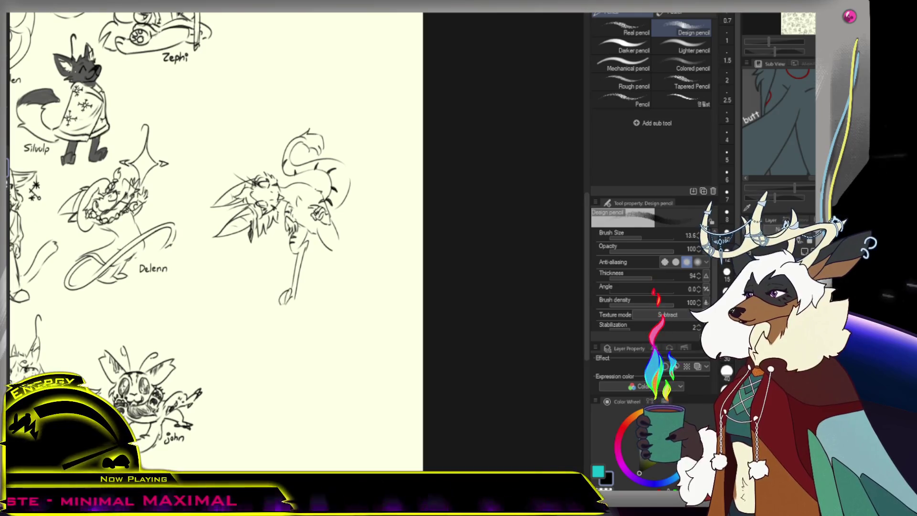
pyautogui.hotkey('ctrl', 'z')
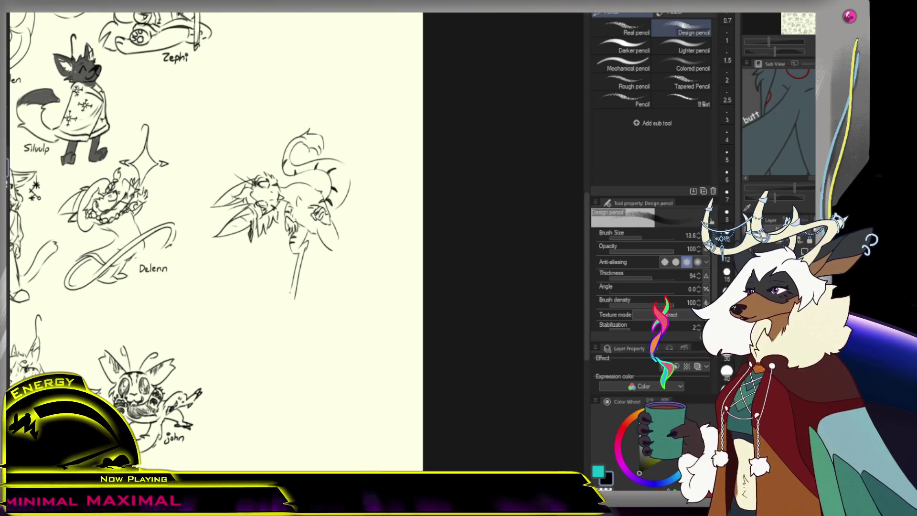
pyautogui.moveTo(297, 277); pyautogui.dragTo(274, 302)
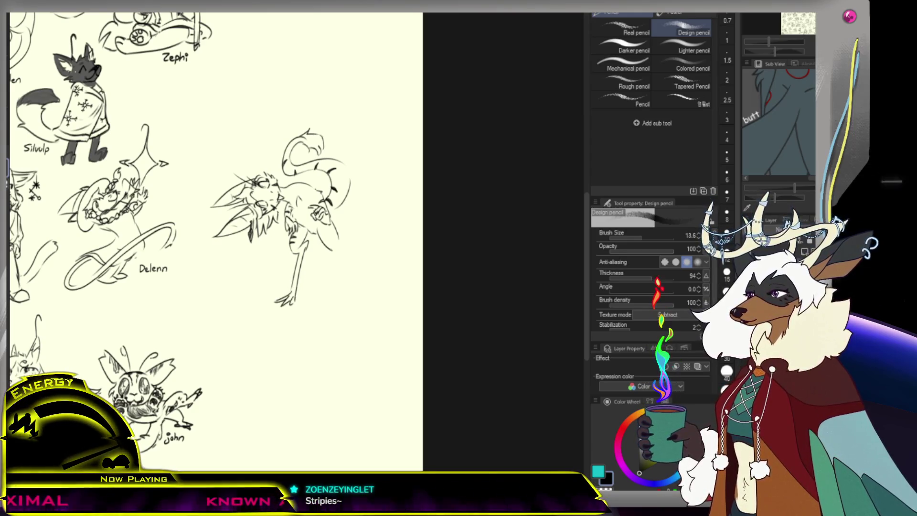
pyautogui.moveTo(336, 250); pyautogui.dragTo(344, 301)
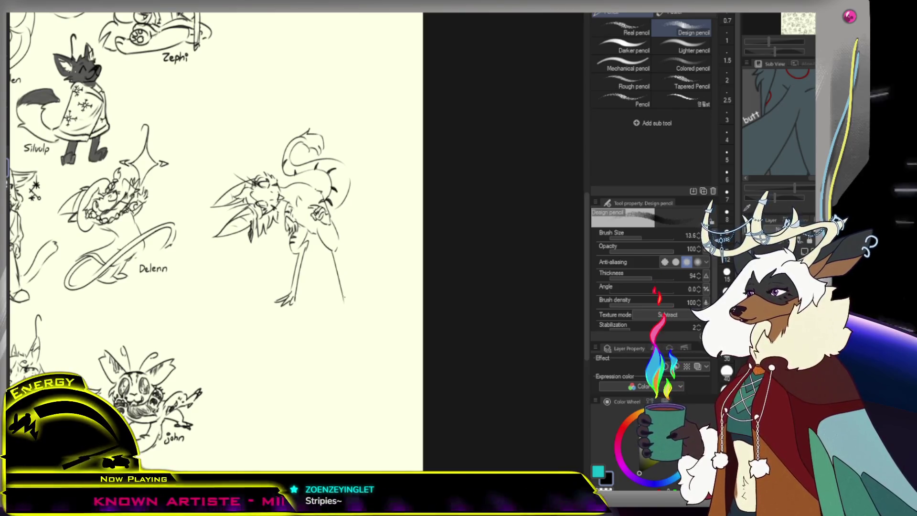
pyautogui.moveTo(346, 298)
pyautogui.mouseDown()
pyautogui.moveTo(357, 303)
pyautogui.moveTo(336, 306)
pyautogui.mouseUp()
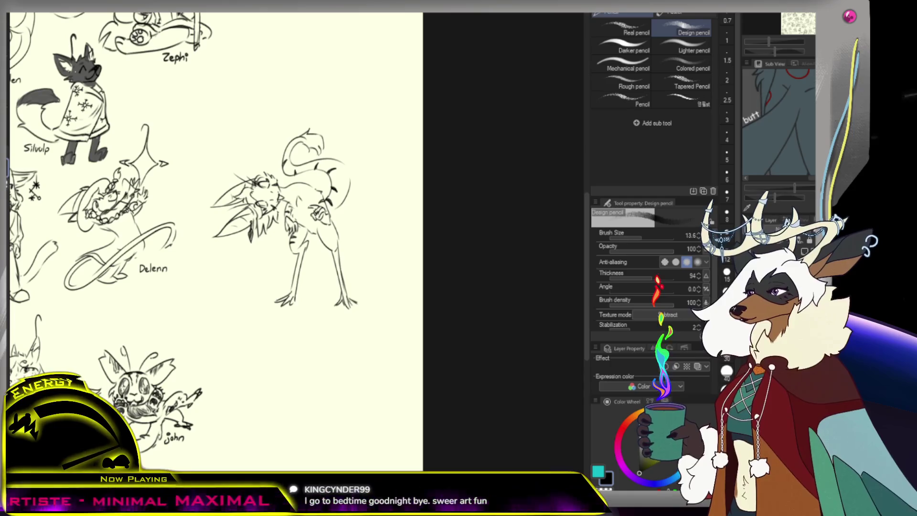
pyautogui.scroll(-3, 331, 294)
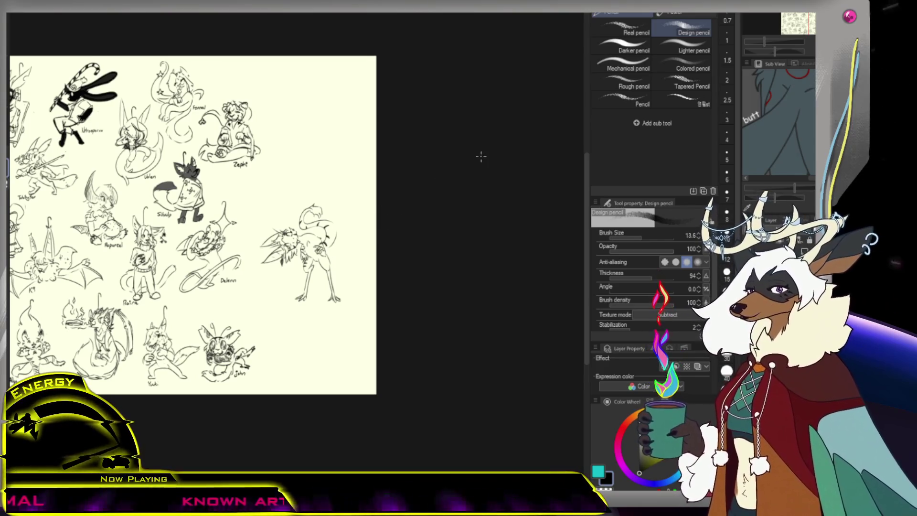
# - Zoom the view onto the creature's tail tip and return to the Design pencil
pyautogui.scroll(5, 301, 253)
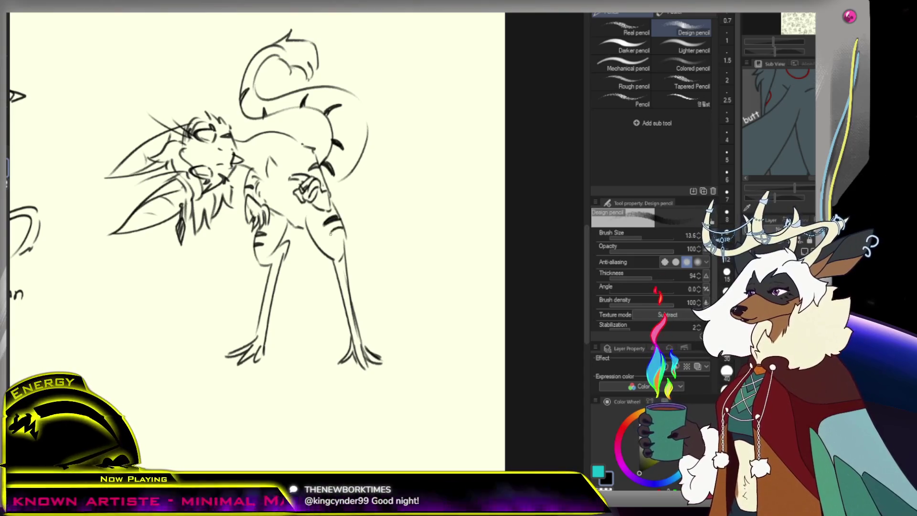
pyautogui.scroll(-3, 301, 258)
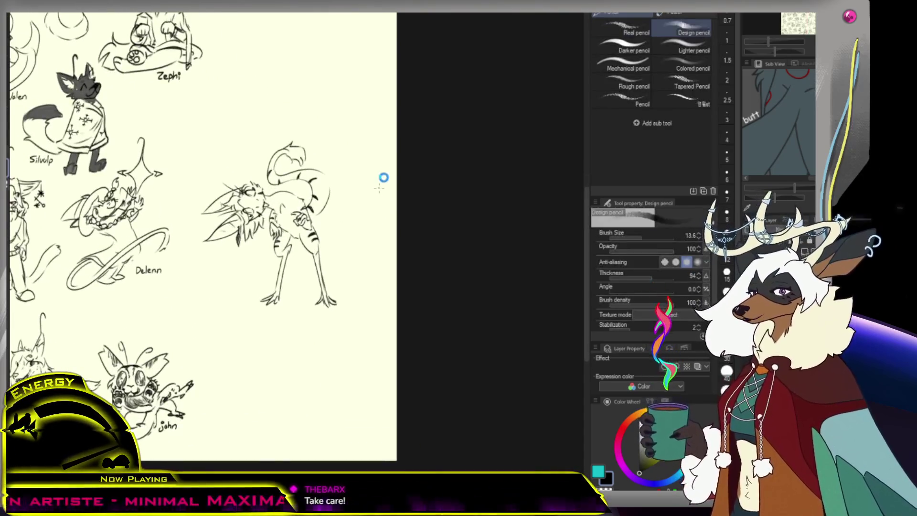
pyautogui.scroll(-2, 371, 205)
pyautogui.scroll(4, 360, 200)
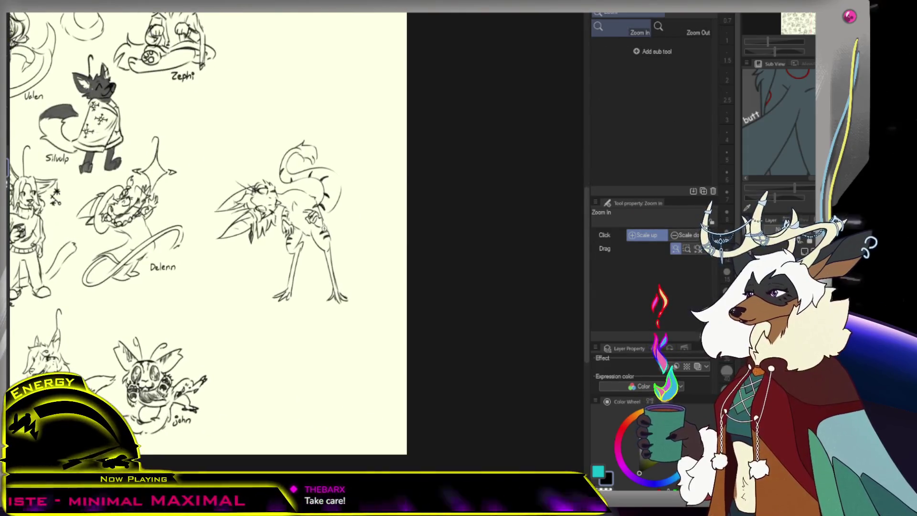
pyautogui.press('p')
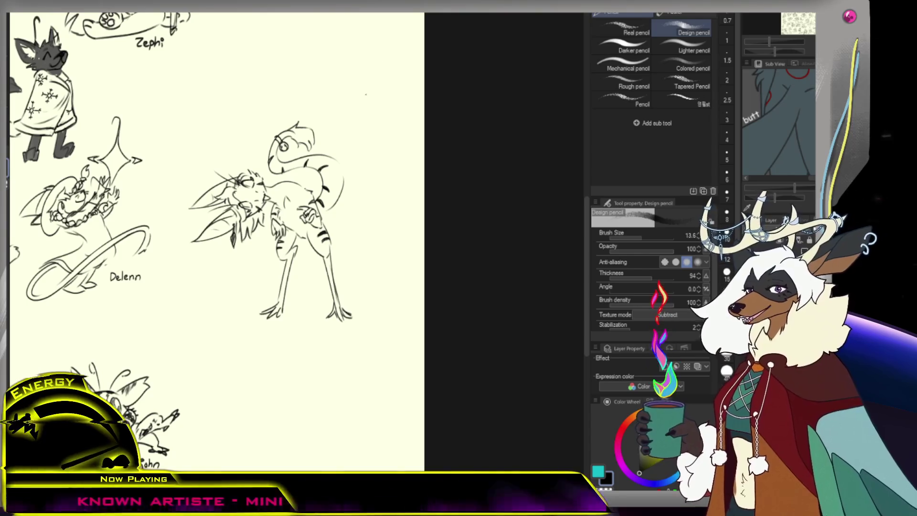
# - Zoom in on the tail, erase its old outer curve and redraw a cleaner sweeping curve
pyautogui.keyDown('alt'); pyautogui.click(367, 90); pyautogui.keyUp('alt')
pyautogui.click(354, 180)
pyautogui.click(354, 180)
pyautogui.press('e')
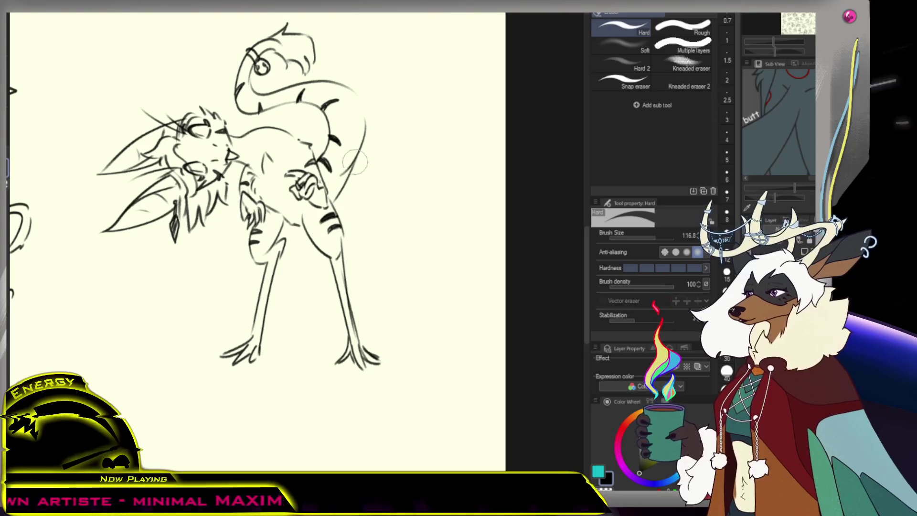
pyautogui.moveTo(340, 174)
pyautogui.mouseDown()
pyautogui.moveTo(358, 143)
pyautogui.moveTo(346, 182)
pyautogui.moveTo(364, 107)
pyautogui.mouseUp()
pyautogui.press('p')
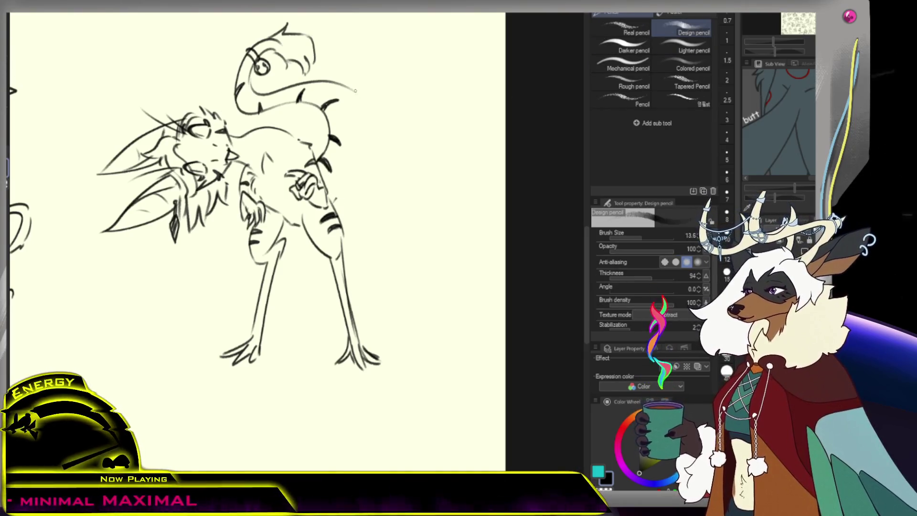
pyautogui.moveTo(371, 140); pyautogui.dragTo(349, 186)
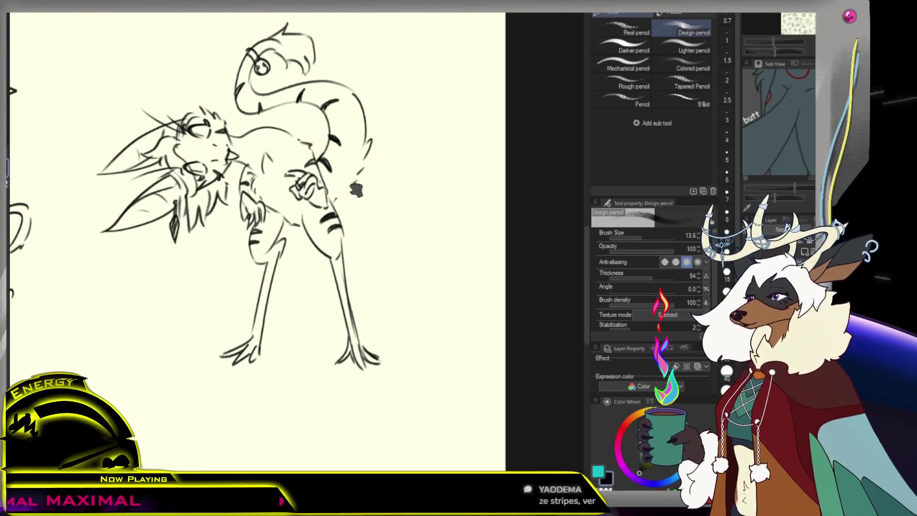
pyautogui.moveTo(371, 139); pyautogui.dragTo(365, 160)
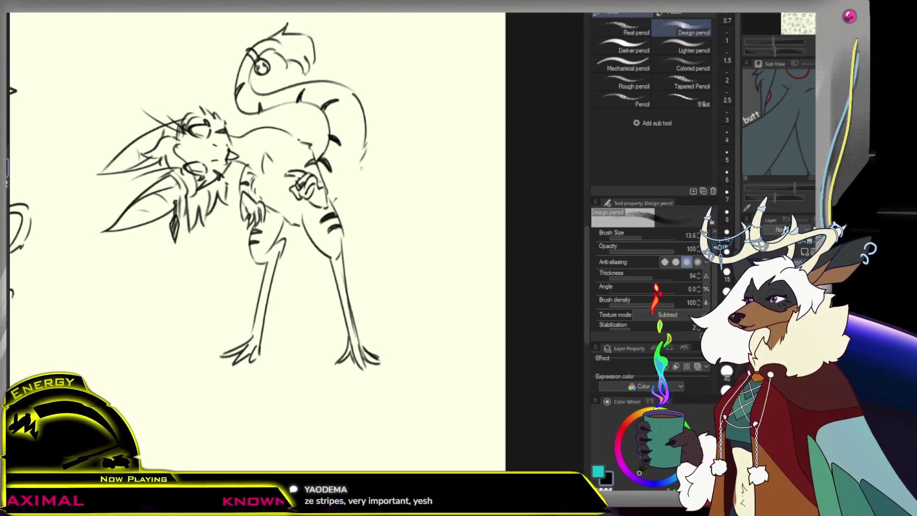
pyautogui.hotkey('ctrl', 'z')
pyautogui.hotkey('ctrl', 'z')
pyautogui.moveTo(363, 170)
pyautogui.mouseDown()
pyautogui.moveTo(357, 194)
pyautogui.moveTo(332, 208)
pyautogui.mouseUp()
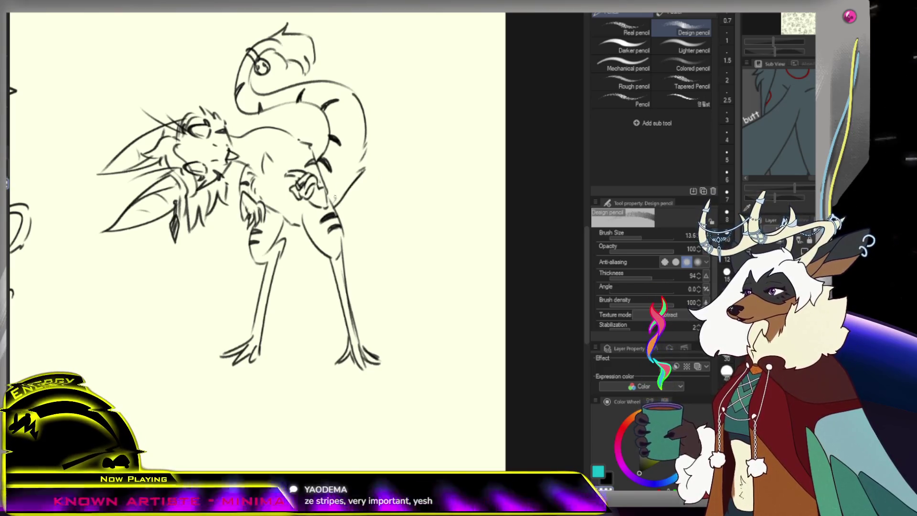
pyautogui.scroll(-5, 258, 239)
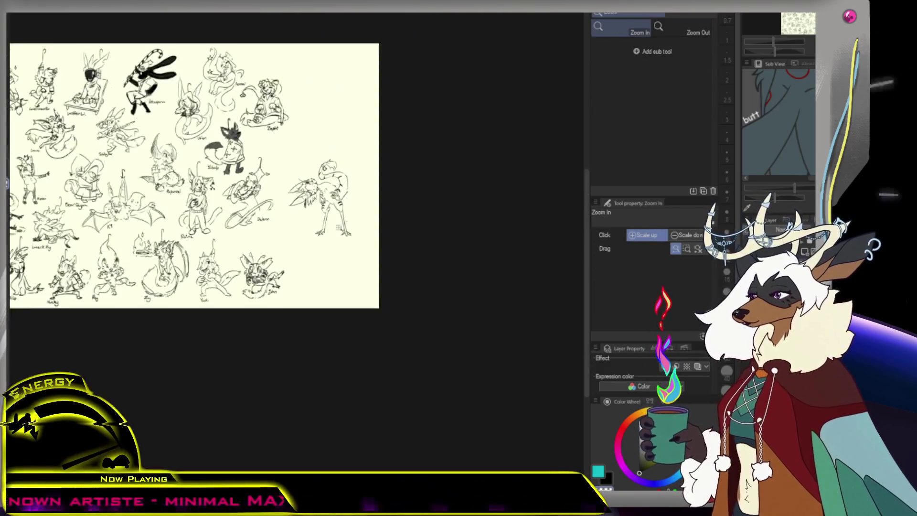
# - Lasso the Zoen sketch and scale it to 73%, shifting it down-left toward Delenn
pyautogui.scroll(2, 201, 191)
pyautogui.scroll(-2, 241, 209)
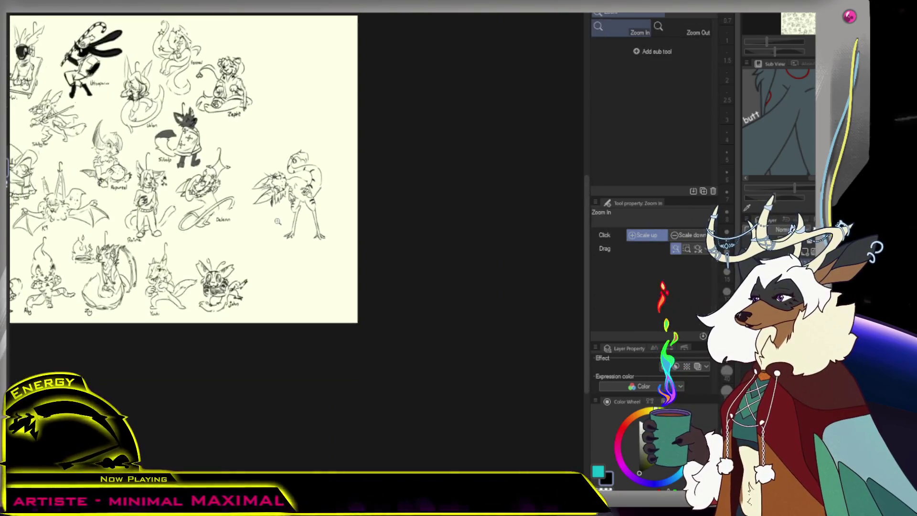
pyautogui.scroll(4, 242, 209)
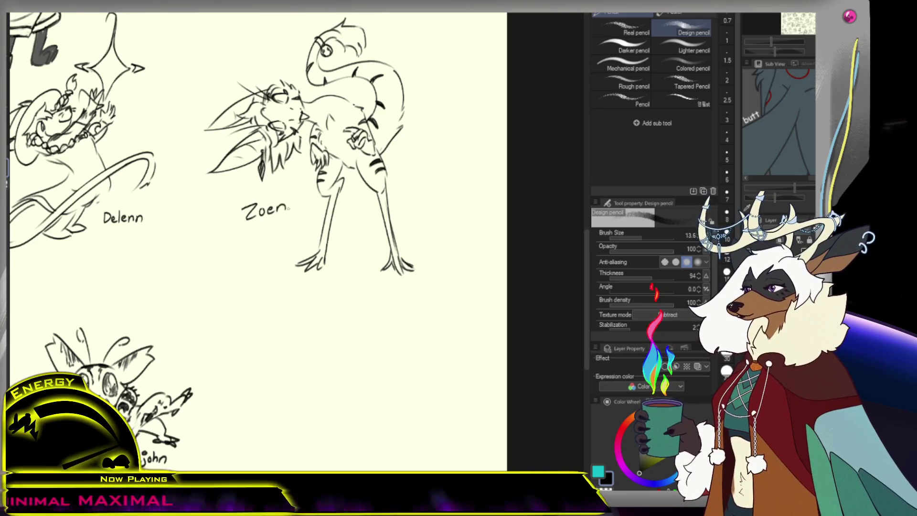
pyautogui.scroll(-4, 287, 208)
pyautogui.scroll(1, 287, 207)
pyautogui.press('m')
pyautogui.moveTo(366, 104); pyautogui.dragTo(396, 158)
pyautogui.hotkey('ctrl', 't')
pyautogui.moveTo(391, 285)
pyautogui.mouseDown()
pyautogui.moveTo(336, 239)
pyautogui.moveTo(344, 236)
pyautogui.moveTo(296, 295)
pyautogui.mouseUp()
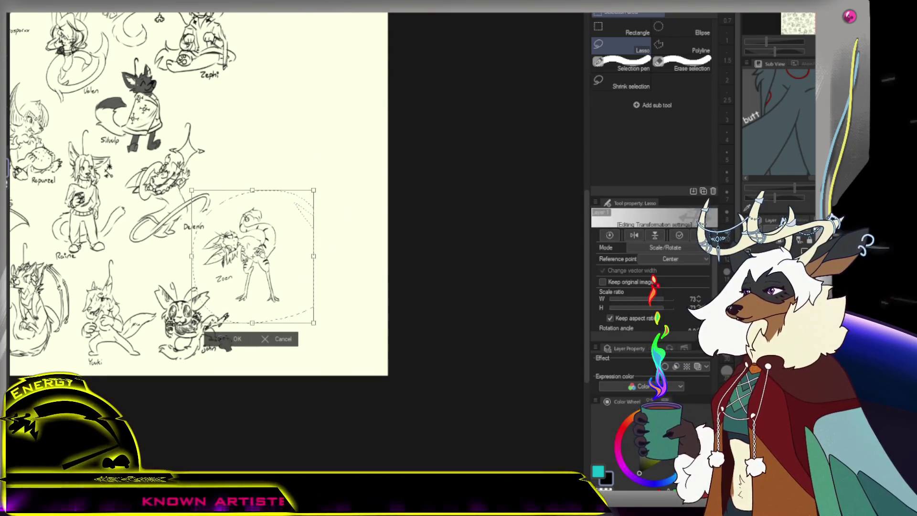
# - Commit the 73% Zoen transform and clear the selection
pyautogui.press('Return')
pyautogui.press('/')
pyautogui.scroll(-3, 341, 267)
pyautogui.scroll(2, 276, 298)
pyautogui.scroll(-2, 276, 297)
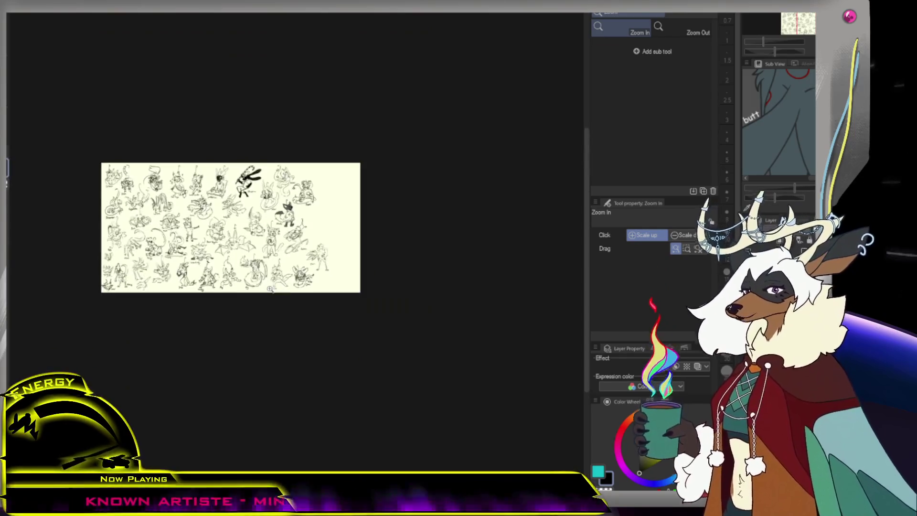
pyautogui.scroll(1, 276, 298)
pyautogui.scroll(3, 331, 273)
# - Lasso the John sketch and move it to its new spot in the bottom row
pyautogui.press('m')
pyautogui.moveTo(326, 189)
pyautogui.mouseDown()
pyautogui.moveTo(262, 210)
pyautogui.moveTo(279, 241)
pyautogui.mouseUp()
pyautogui.moveTo(266, 286); pyautogui.dragTo(268, 289)
pyautogui.moveTo(299, 182)
pyautogui.mouseDown()
pyautogui.moveTo(256, 211)
pyautogui.moveTo(261, 282)
pyautogui.moveTo(381, 243)
pyautogui.mouseUp()
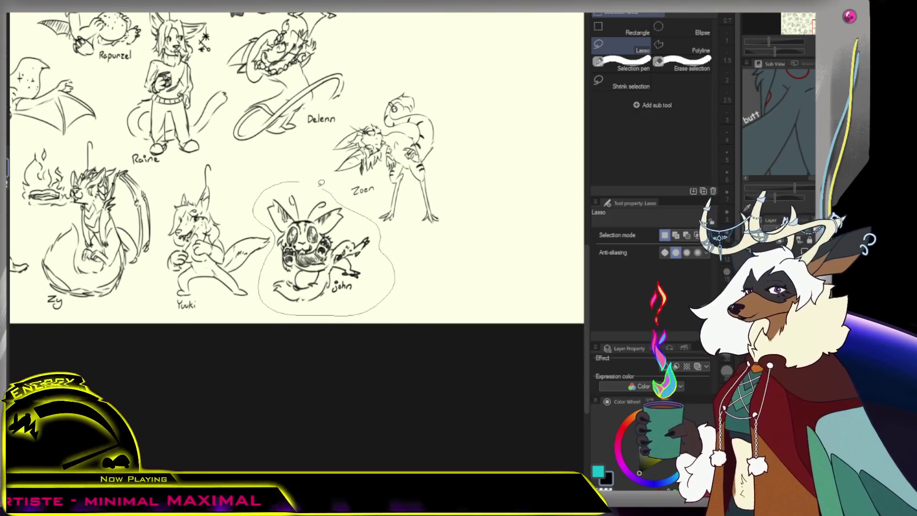
pyautogui.moveTo(324, 184); pyautogui.dragTo(319, 183)
pyautogui.hotkey('ctrl', 't')
pyautogui.click(500, 344)
# - Lasso Zoen, move it left and down, and scale it to 91% beside Yuuki
pyautogui.moveTo(430, 83)
pyautogui.mouseDown()
pyautogui.moveTo(353, 112)
pyautogui.moveTo(327, 234)
pyautogui.moveTo(462, 137)
pyautogui.moveTo(456, 158)
pyautogui.mouseUp()
pyautogui.hotkey('ctrl', 't')
pyautogui.moveTo(433, 199)
pyautogui.mouseDown()
pyautogui.moveTo(318, 229)
pyautogui.moveTo(311, 239)
pyautogui.mouseUp()
pyautogui.moveTo(351, 124); pyautogui.dragTo(337, 142)
pyautogui.press('Return')
pyautogui.hotkey('ctrl', 'd')
# - Nudge John slightly down and right, then fit the whole character sheet on screen
pyautogui.moveTo(530, 184)
pyautogui.mouseDown()
pyautogui.moveTo(580, 234)
pyautogui.moveTo(535, 186)
pyautogui.moveTo(392, 207)
pyautogui.moveTo(391, 198)
pyautogui.moveTo(403, 203)
pyautogui.mouseUp()
pyautogui.hotkey('ctrl', 't')
pyautogui.press('Return')
pyautogui.hotkey('ctrl', 'd')
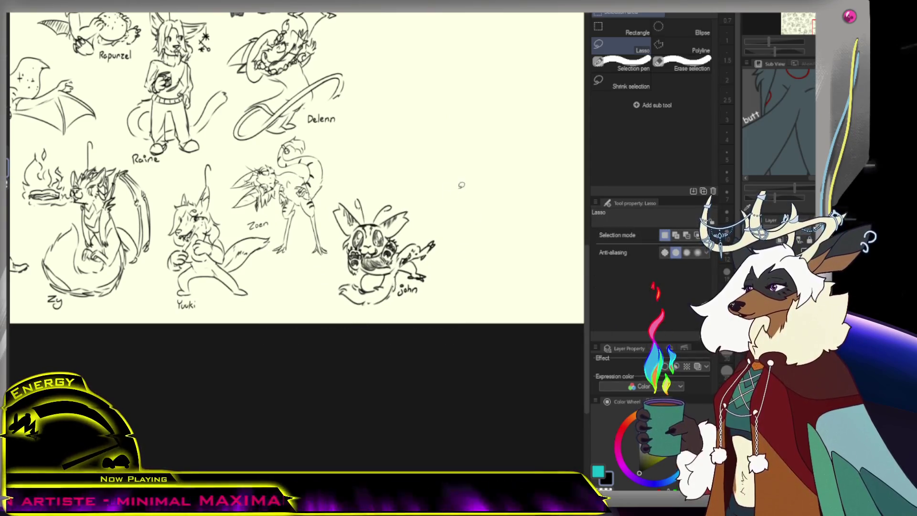
pyautogui.hotkey('ctrl', '0')
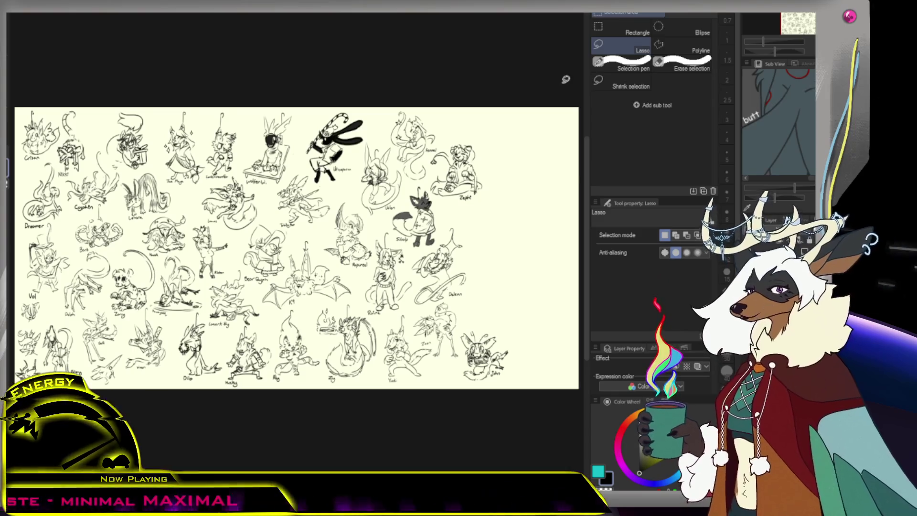
# - Zoom into the blank cream space beside Zephi and undo the trial pencil strokes
pyautogui.scroll(3, 567, 194)
pyautogui.press('p')
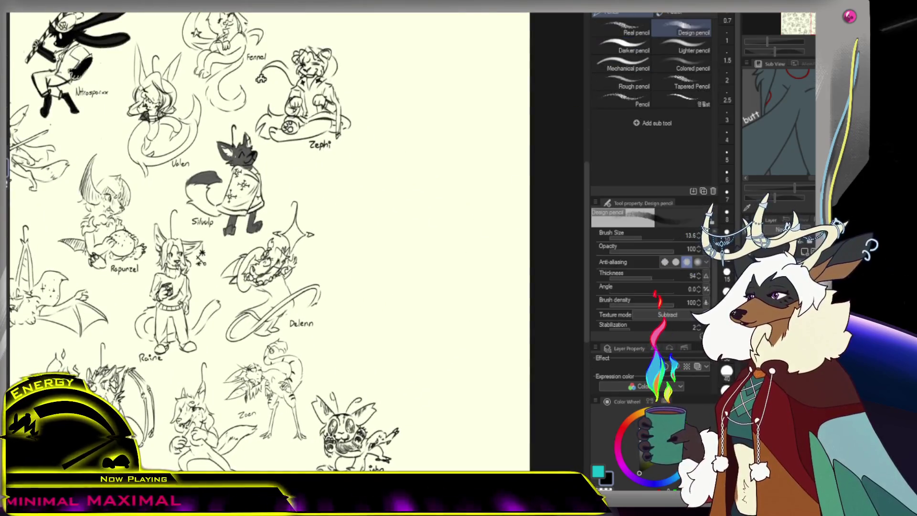
pyautogui.press('e')
pyautogui.scroll(3, 478, 218)
pyautogui.press('p')
pyautogui.moveTo(364, 186)
pyautogui.mouseDown()
pyautogui.moveTo(375, 224)
pyautogui.moveTo(357, 216)
pyautogui.moveTo(351, 246)
pyautogui.mouseUp()
pyautogui.hotkey('ctrl', 'z')
pyautogui.hotkey('ctrl', 'z')
pyautogui.hotkey('ctrl', 'z')
pyautogui.hotkey('ctrl', 'z')
# - Sketch a hooked jaw stroke and two small arched eyes for the creature's face
pyautogui.moveTo(364, 210); pyautogui.dragTo(348, 249)
pyautogui.hotkey('ctrl', 'z')
pyautogui.hotkey('ctrl', 'z')
pyautogui.moveTo(356, 215); pyautogui.dragTo(358, 258)
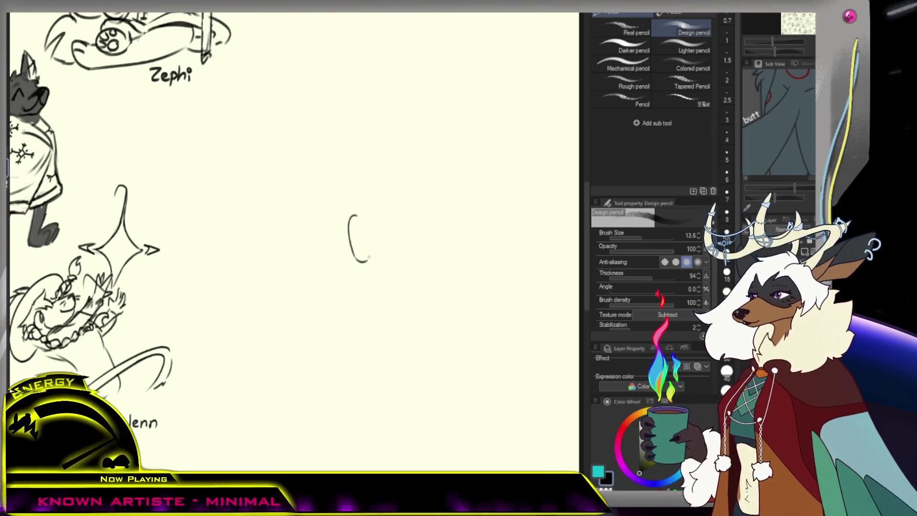
pyautogui.hotkey('ctrl', 'z')
pyautogui.moveTo(350, 218)
pyautogui.mouseDown()
pyautogui.moveTo(349, 263)
pyautogui.moveTo(359, 273)
pyautogui.mouseUp()
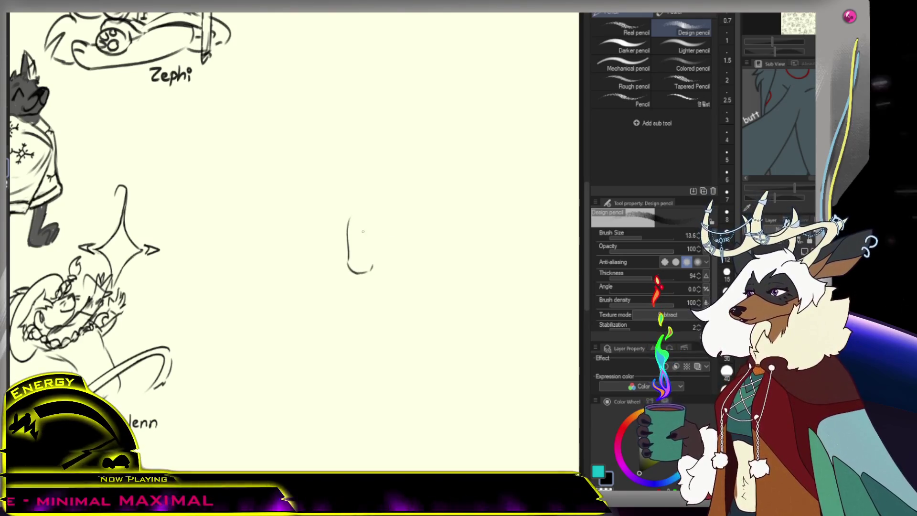
pyautogui.moveTo(365, 221); pyautogui.dragTo(365, 256)
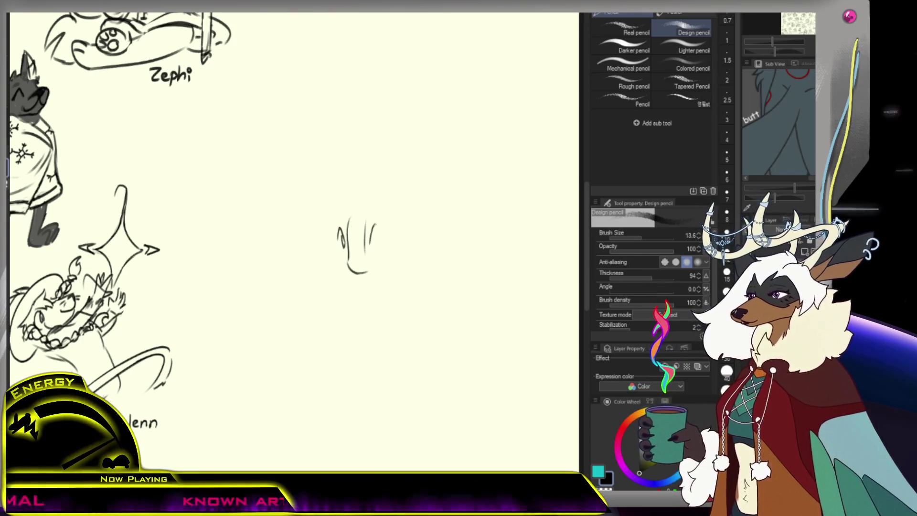
pyautogui.moveTo(371, 239); pyautogui.dragTo(379, 242)
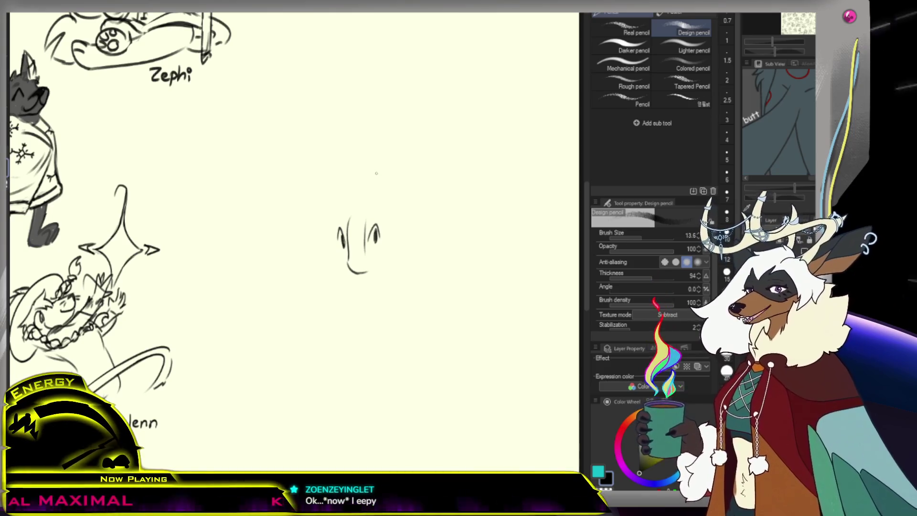
pyautogui.press('/')
pyautogui.scroll(-3, 385, 194)
# - Draw a hair fringe above the face and left and right antlers with branches
pyautogui.press('p')
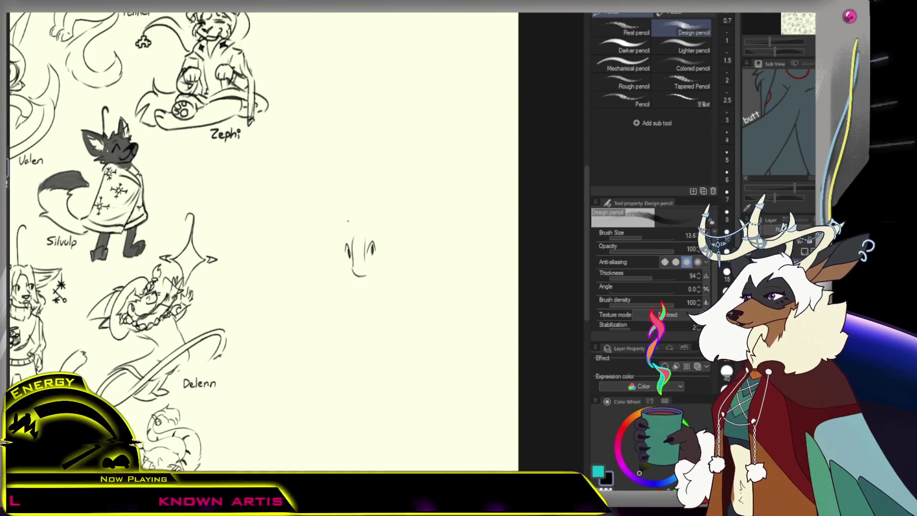
pyautogui.moveTo(360, 223)
pyautogui.mouseDown()
pyautogui.moveTo(348, 223)
pyautogui.moveTo(348, 252)
pyautogui.moveTo(369, 249)
pyautogui.mouseUp()
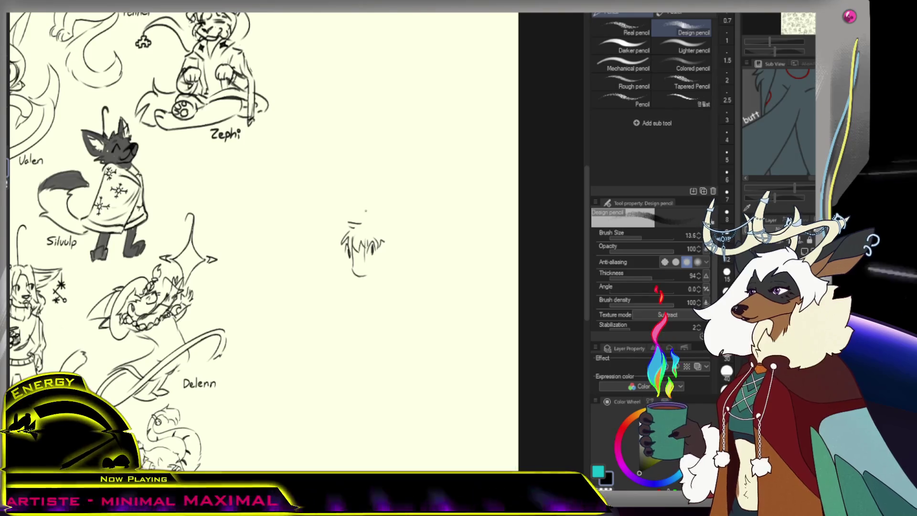
pyautogui.moveTo(366, 224); pyautogui.dragTo(382, 165)
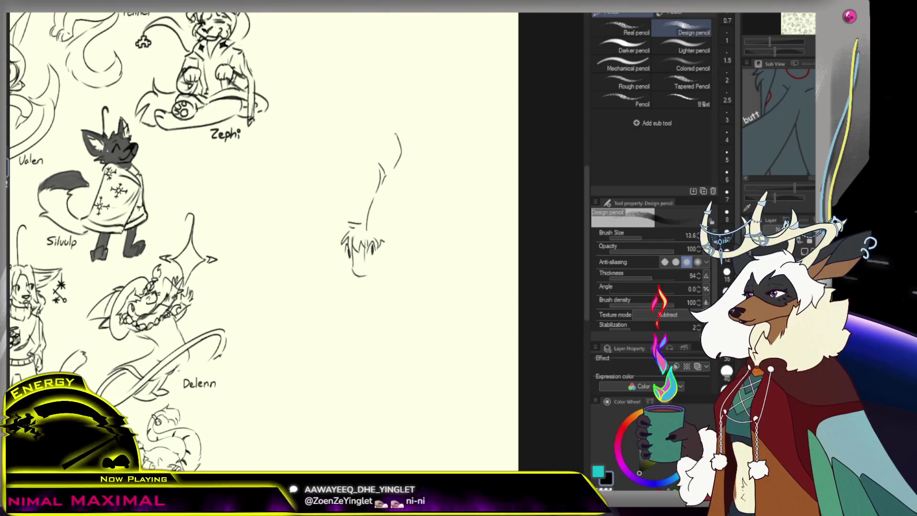
pyautogui.moveTo(398, 133)
pyautogui.mouseDown()
pyautogui.moveTo(402, 170)
pyautogui.moveTo(377, 233)
pyautogui.mouseUp()
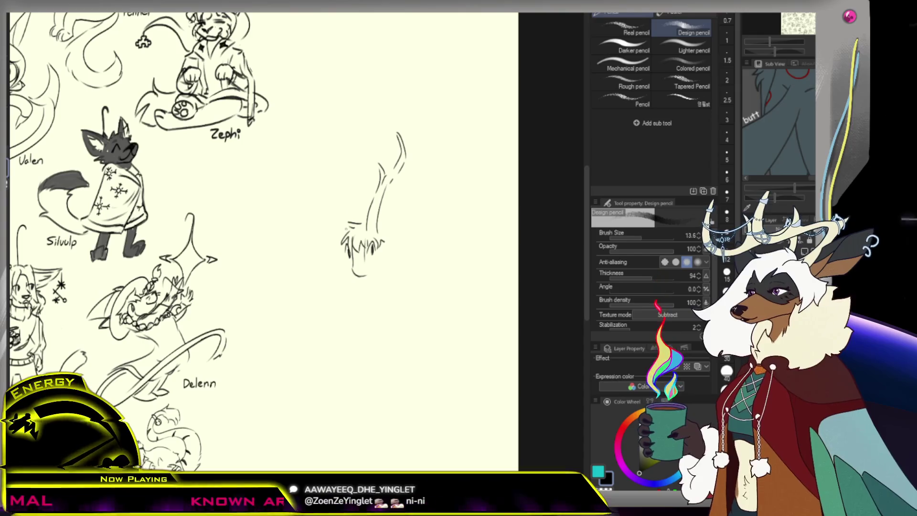
pyautogui.moveTo(326, 146); pyautogui.dragTo(342, 200)
pyautogui.moveTo(328, 139); pyautogui.dragTo(337, 172)
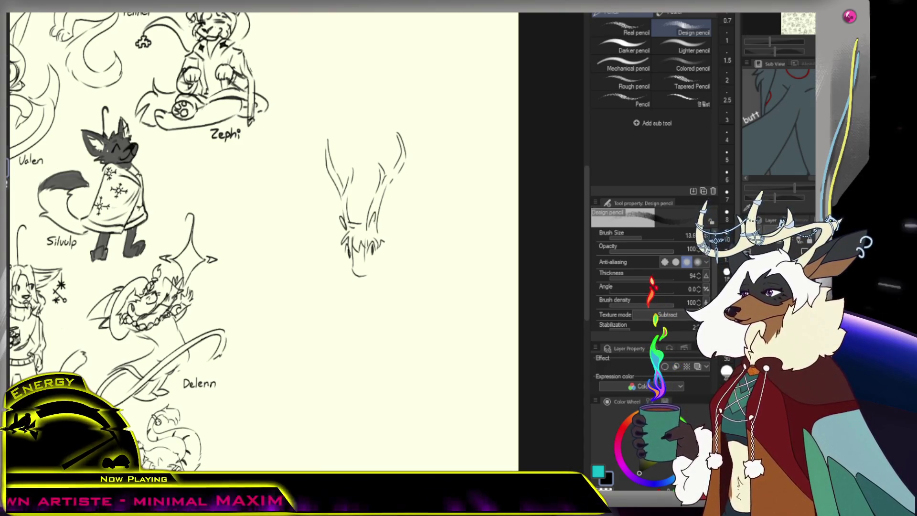
pyautogui.scroll(-1, 376, 232)
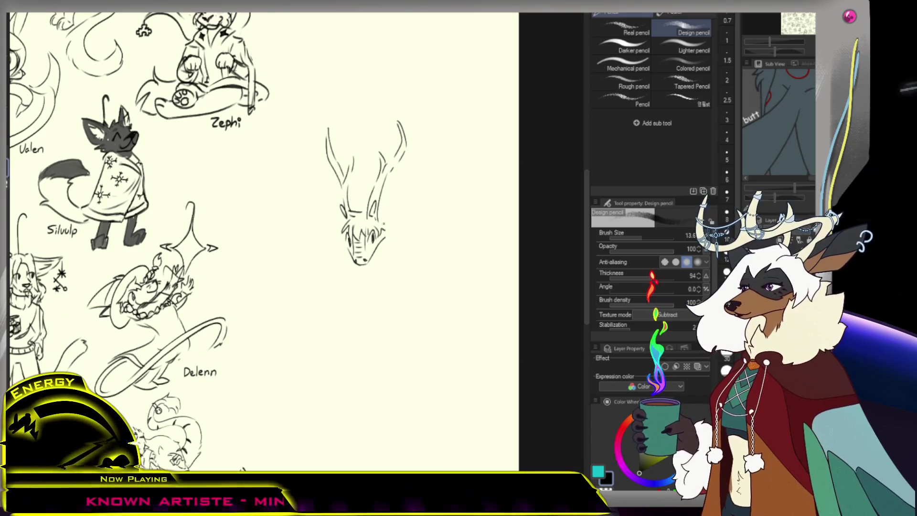
# - Draw the neck and left-side lines beneath the antlered head, redoing rejected strokes
pyautogui.hotkey('ctrl', 'z')
pyautogui.hotkey('ctrl', 'z')
pyautogui.moveTo(382, 217); pyautogui.dragTo(413, 287)
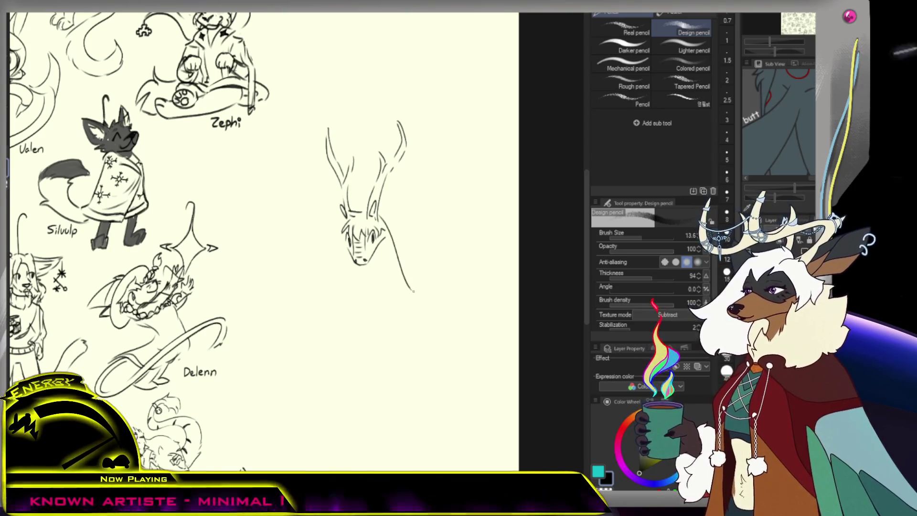
pyautogui.moveTo(379, 242); pyautogui.dragTo(394, 284)
pyautogui.hotkey('ctrl', 'z')
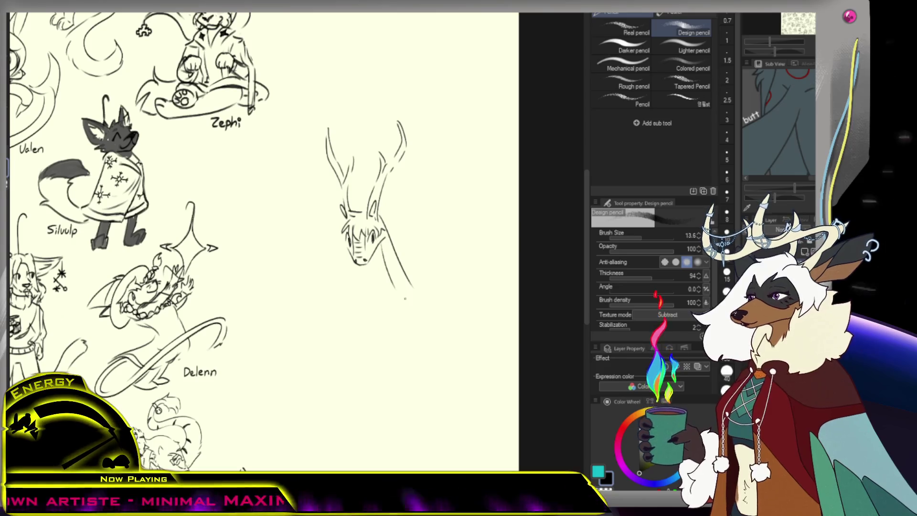
pyautogui.moveTo(385, 239); pyautogui.dragTo(408, 295)
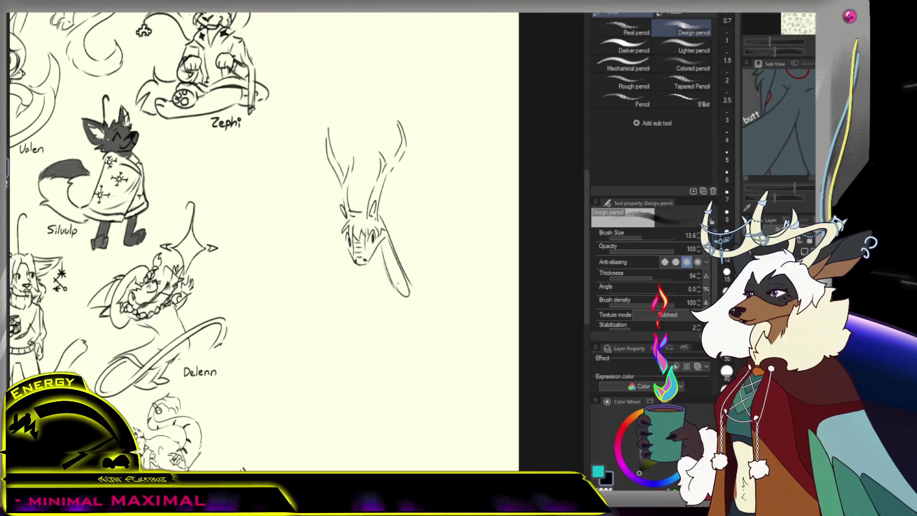
pyautogui.moveTo(344, 227); pyautogui.dragTo(347, 298)
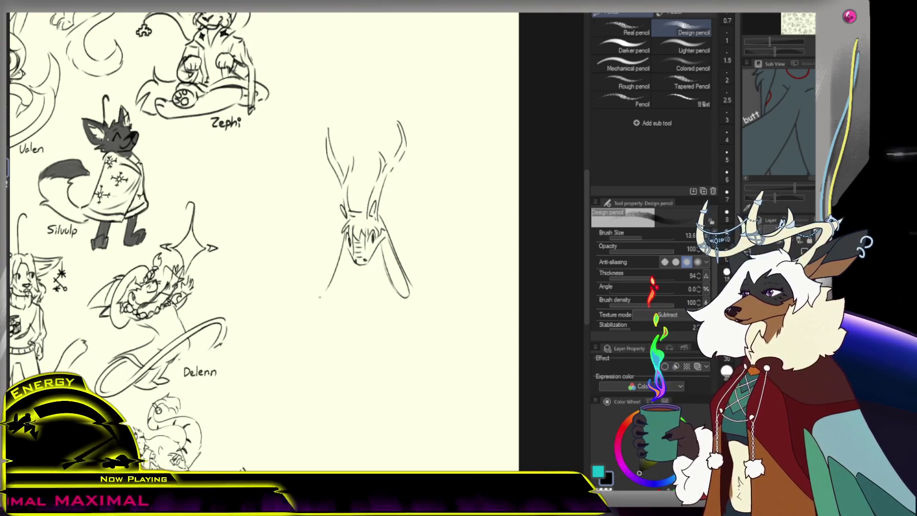
pyautogui.hotkey('ctrl', 'z')
pyautogui.moveTo(338, 258)
pyautogui.mouseDown()
pyautogui.moveTo(327, 290)
pyautogui.moveTo(350, 263)
pyautogui.mouseUp()
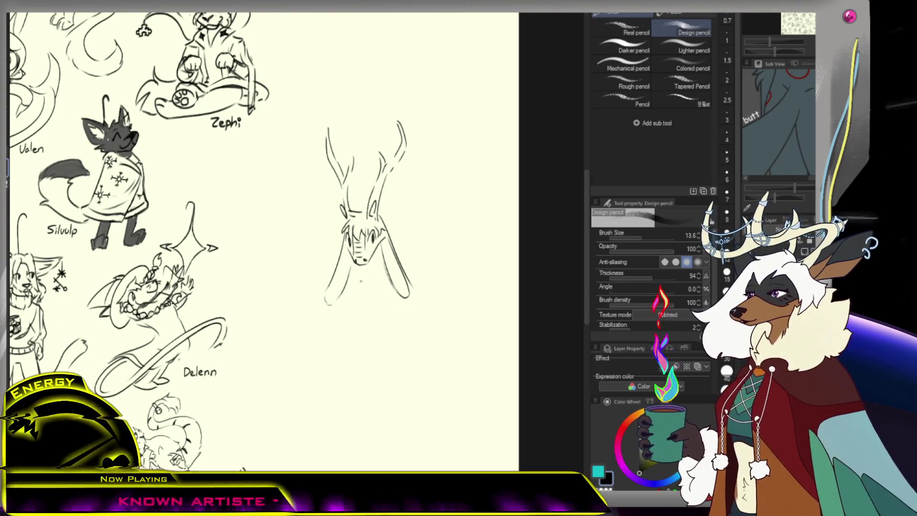
pyautogui.hotkey('ctrl', 'z')
# - Add short arm and chest marks across the lower chest, removing the dark blob
pyautogui.moveTo(372, 259); pyautogui.dragTo(380, 290)
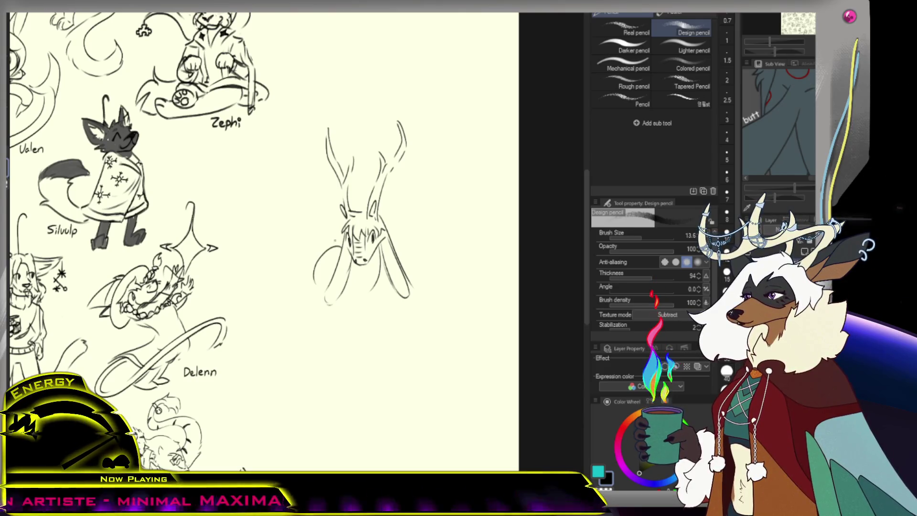
pyautogui.moveTo(334, 248)
pyautogui.mouseDown()
pyautogui.moveTo(309, 285)
pyautogui.moveTo(358, 270)
pyautogui.moveTo(361, 282)
pyautogui.mouseUp()
pyautogui.hotkey('ctrl', 'z')
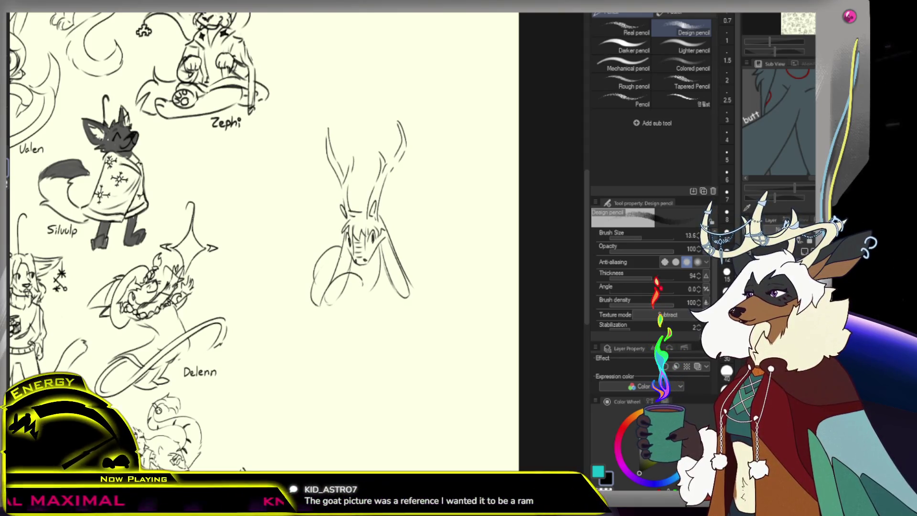
pyautogui.hotkey('ctrl', 'z')
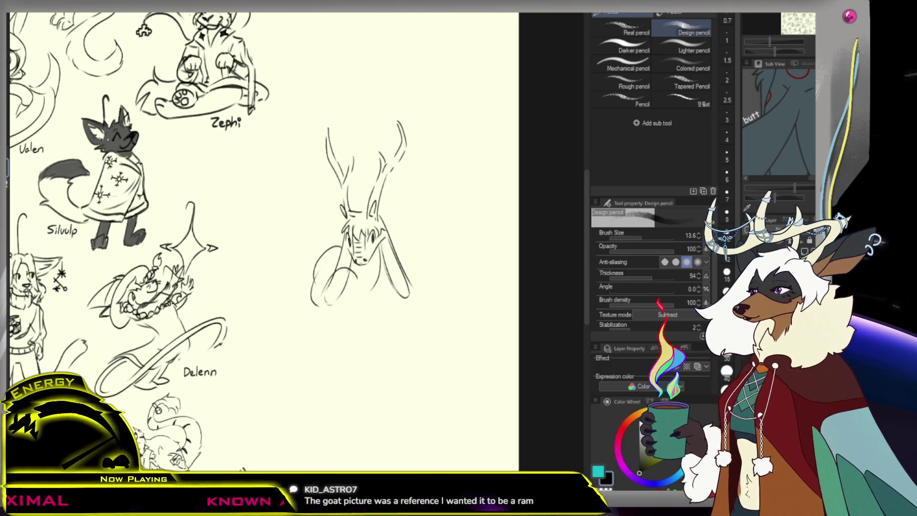
pyautogui.moveTo(364, 290); pyautogui.dragTo(376, 293)
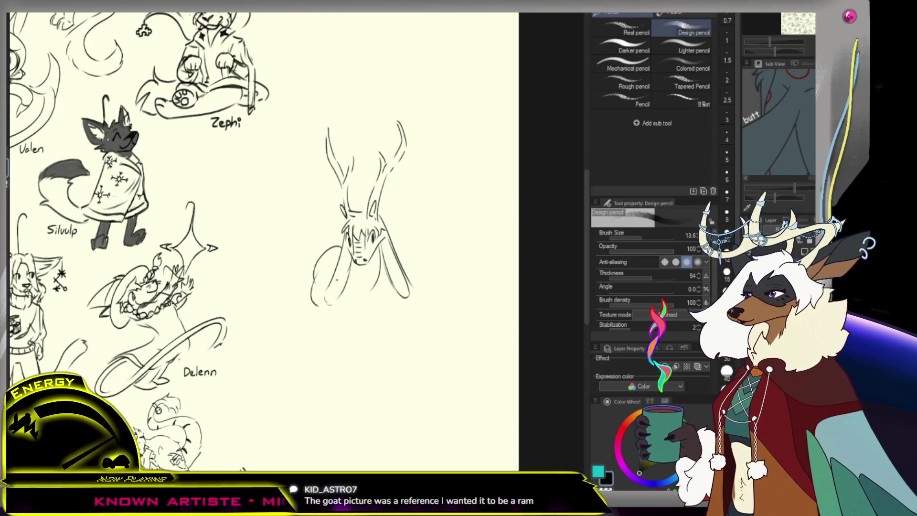
pyautogui.moveTo(355, 321); pyautogui.dragTo(352, 275)
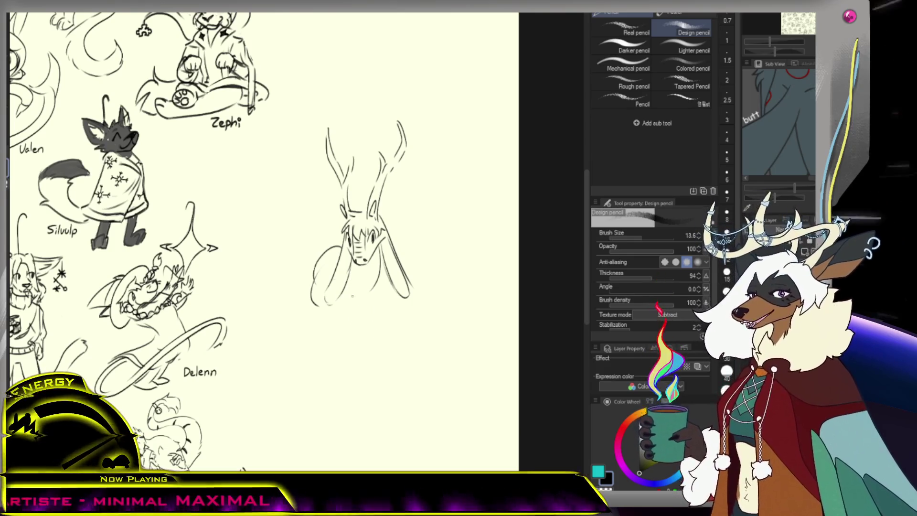
pyautogui.moveTo(339, 281); pyautogui.dragTo(364, 297)
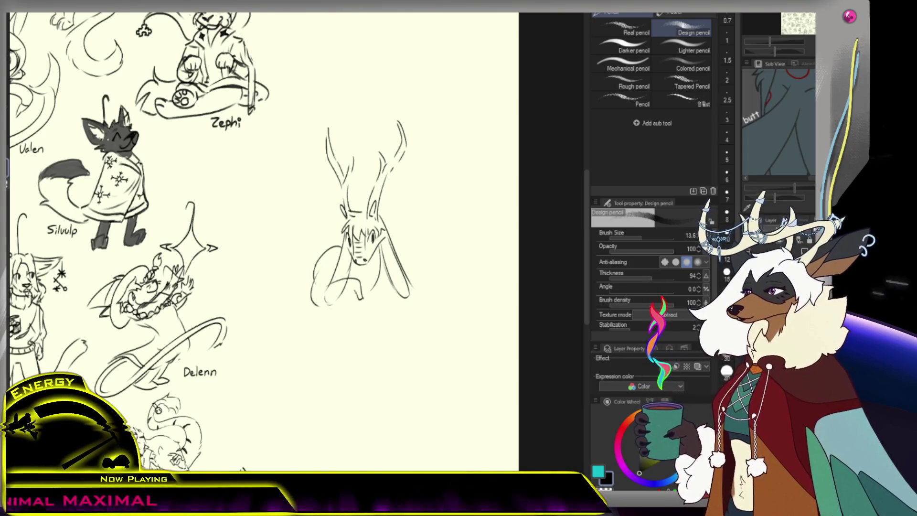
pyautogui.hotkey('ctrl', 'z')
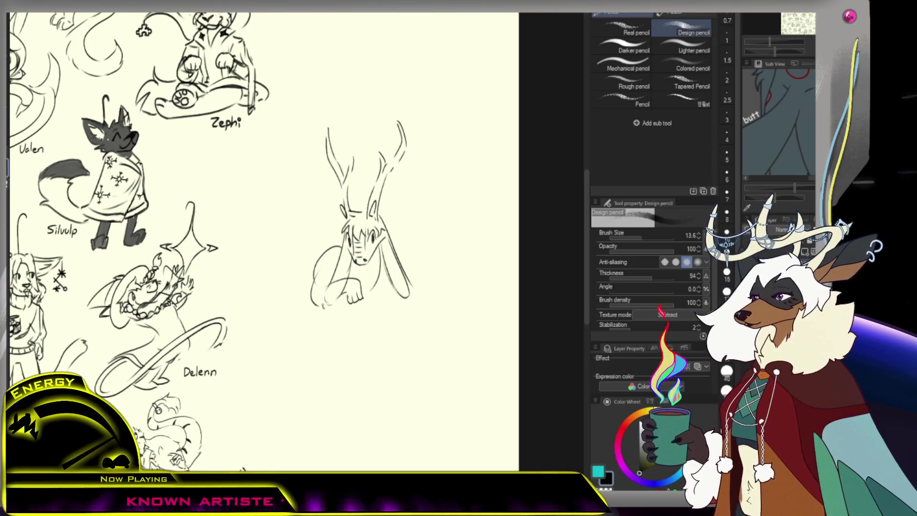
# - Erase the old arm strokes and redraw a new arm across the chest
pyautogui.press('e')
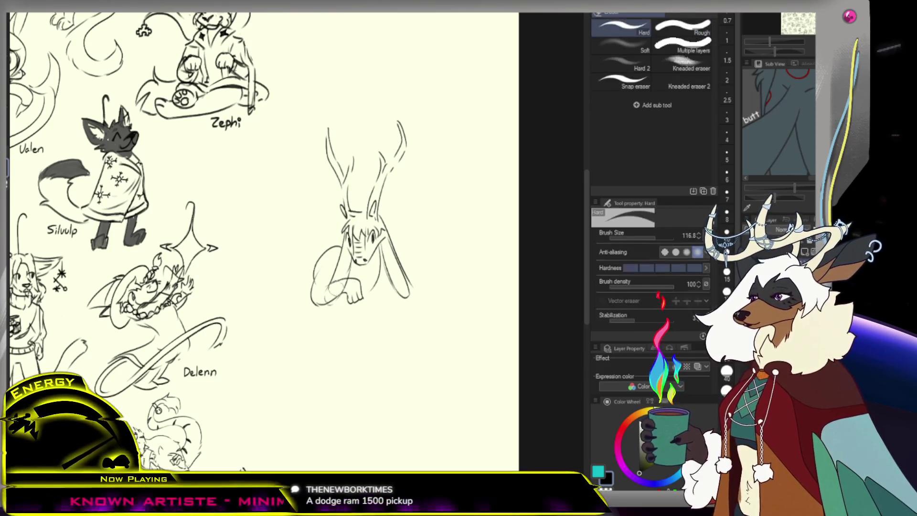
pyautogui.moveTo(333, 246); pyautogui.dragTo(328, 242)
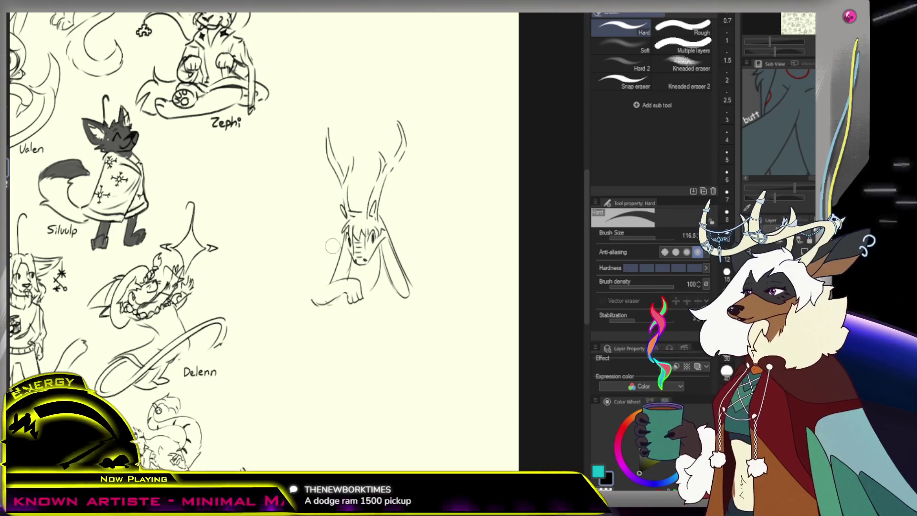
pyautogui.press('p')
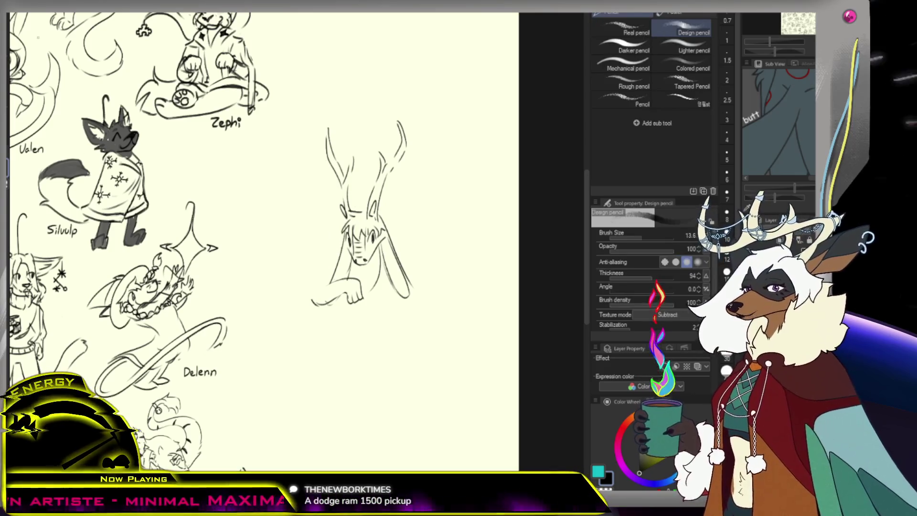
pyautogui.moveTo(339, 263); pyautogui.dragTo(311, 301)
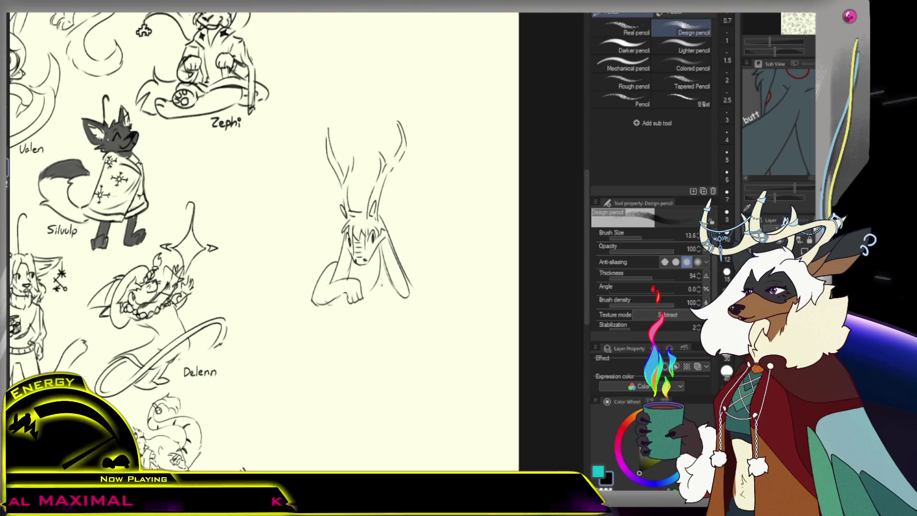
pyautogui.moveTo(388, 283)
pyautogui.mouseDown()
pyautogui.moveTo(398, 319)
pyautogui.moveTo(374, 310)
pyautogui.moveTo(368, 341)
pyautogui.moveTo(392, 321)
pyautogui.moveTo(334, 328)
pyautogui.moveTo(328, 340)
pyautogui.moveTo(346, 343)
pyautogui.mouseUp()
pyautogui.hotkey('ctrl', 'z')
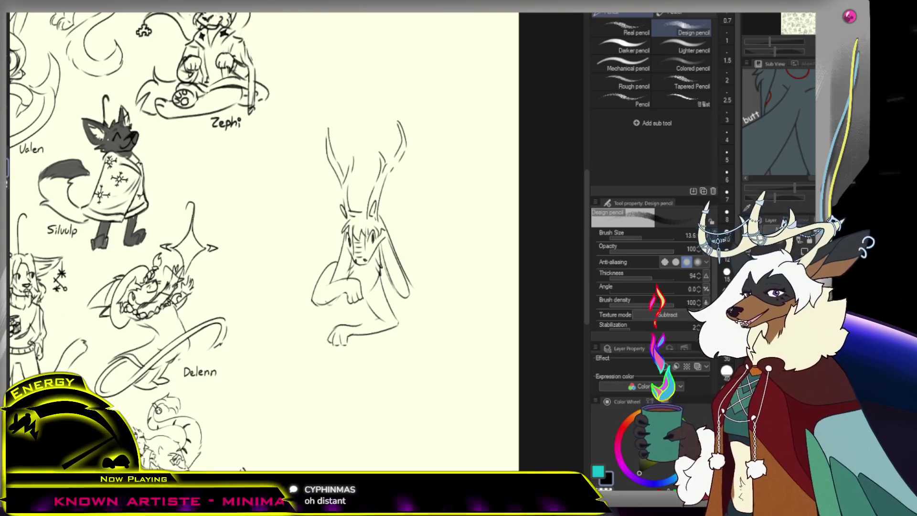
# - Switch to the eraser and reduce its size to 68.2
pyautogui.press('e')
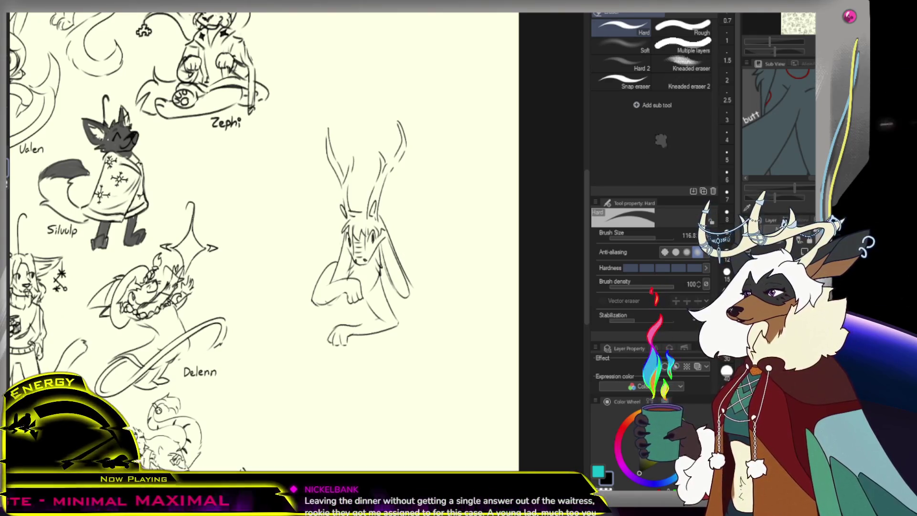
pyautogui.click(657, 238)
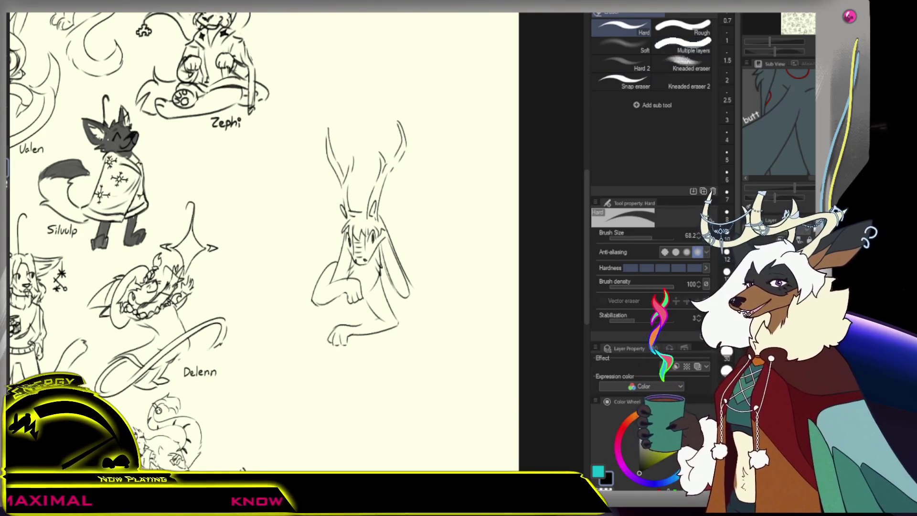
pyautogui.scroll(2, 378, 315)
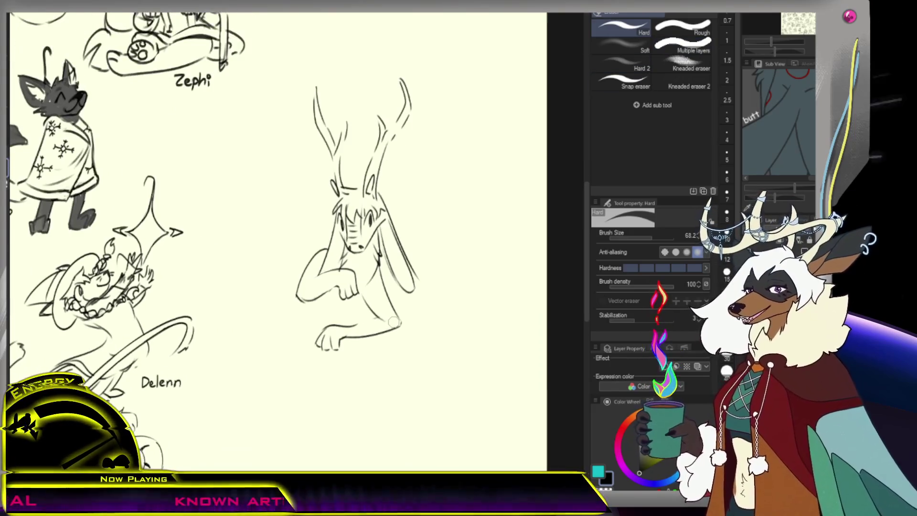
# - Remove the stray arrow shaft beside the figure and zoom out to see more sheet
pyautogui.press('p')
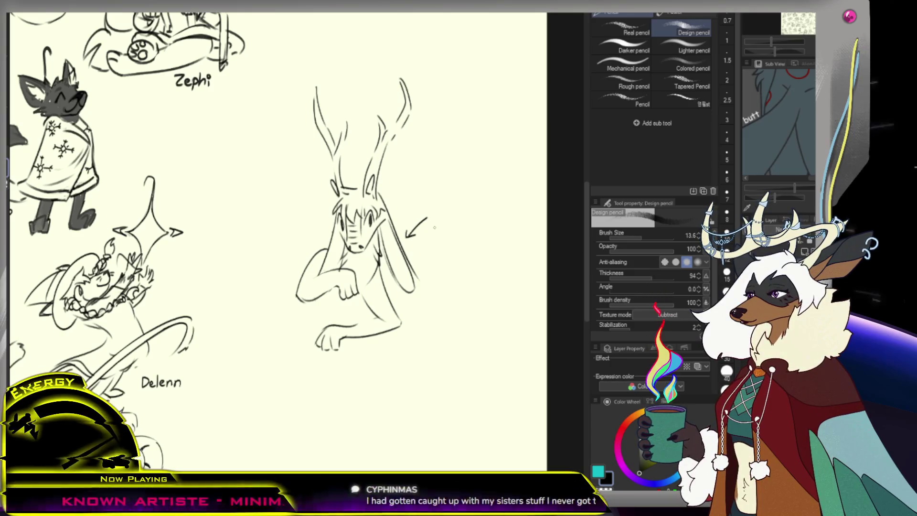
pyautogui.hotkey('ctrl', 'z')
pyautogui.hotkey('ctrl', 'z')
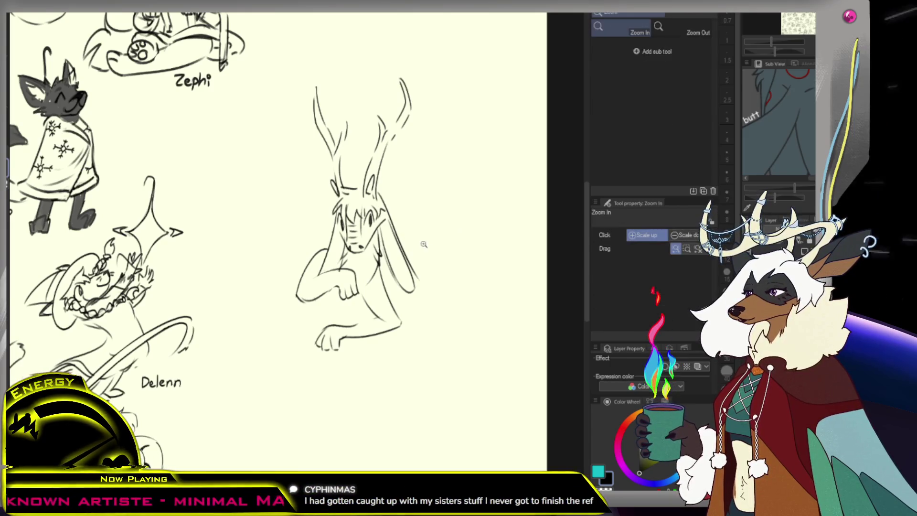
pyautogui.keyDown('ctrl'); pyautogui.keyDown('alt'); pyautogui.click(418, 255); pyautogui.keyUp('alt'); pyautogui.keyUp('ctrl')
pyautogui.press('p')
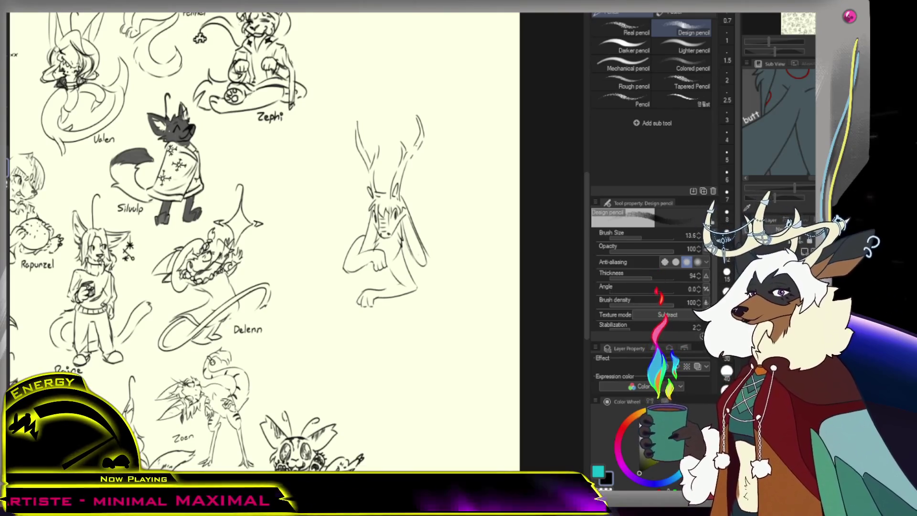
# - Try an ear curving out from the head's right side, then undo it
pyautogui.press('e')
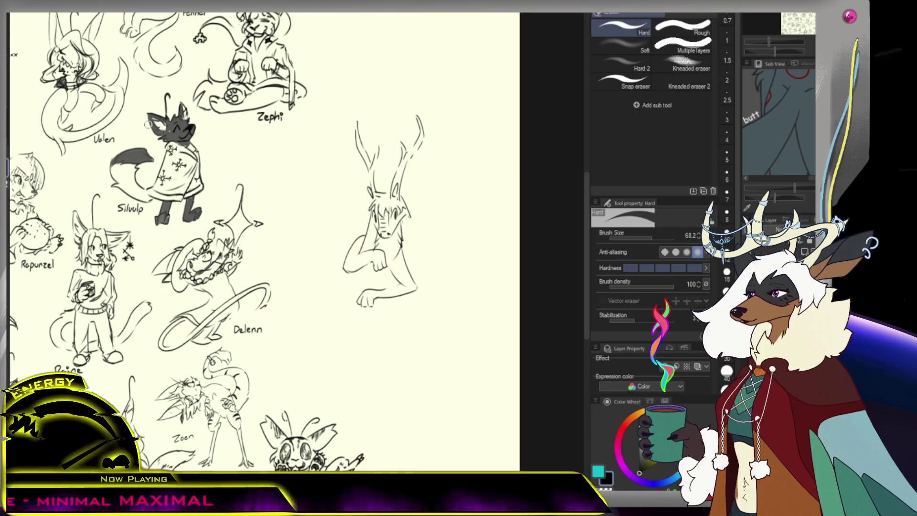
pyautogui.press('p')
pyautogui.moveTo(406, 204)
pyautogui.mouseDown()
pyautogui.moveTo(438, 234)
pyautogui.moveTo(437, 247)
pyautogui.mouseUp()
pyautogui.hotkey('ctrl', 'z')
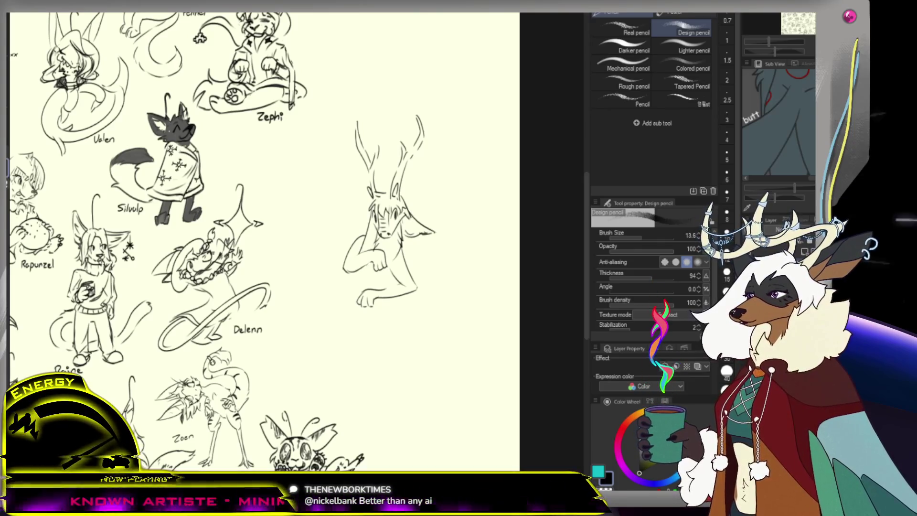
# - Add a short left-shoulder stroke and a long looping tail sweeping left
pyautogui.press('e')
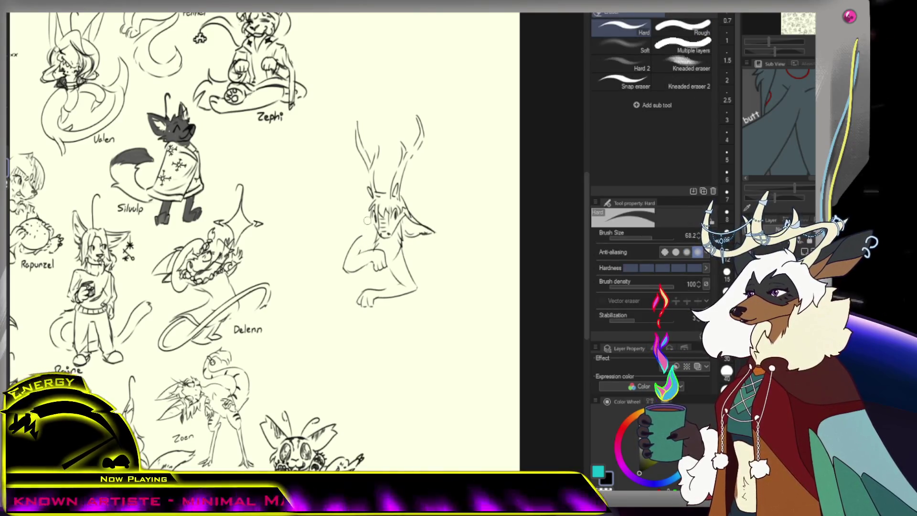
pyautogui.press('p')
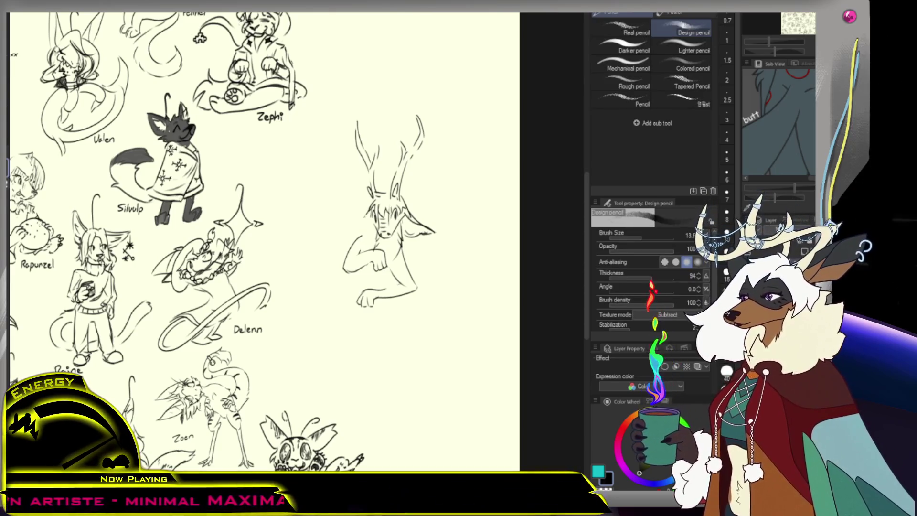
pyautogui.moveTo(350, 229); pyautogui.dragTo(340, 233)
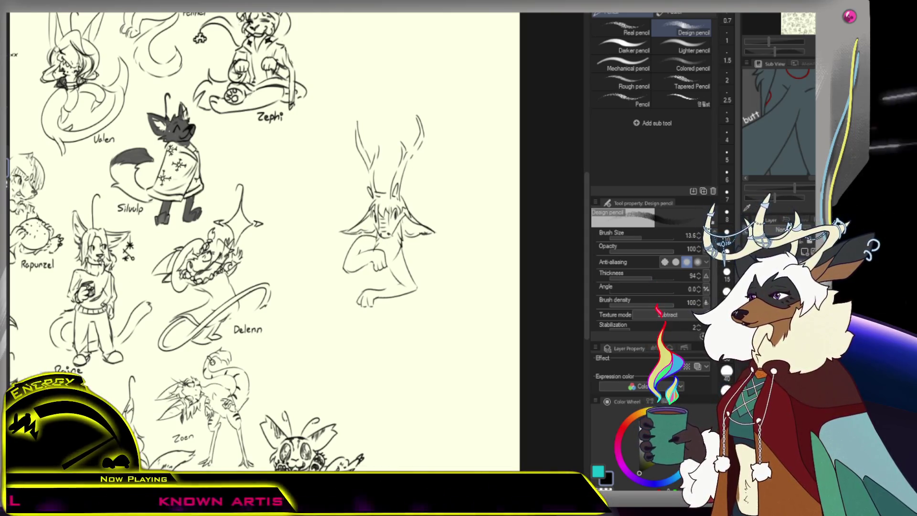
pyautogui.press('e')
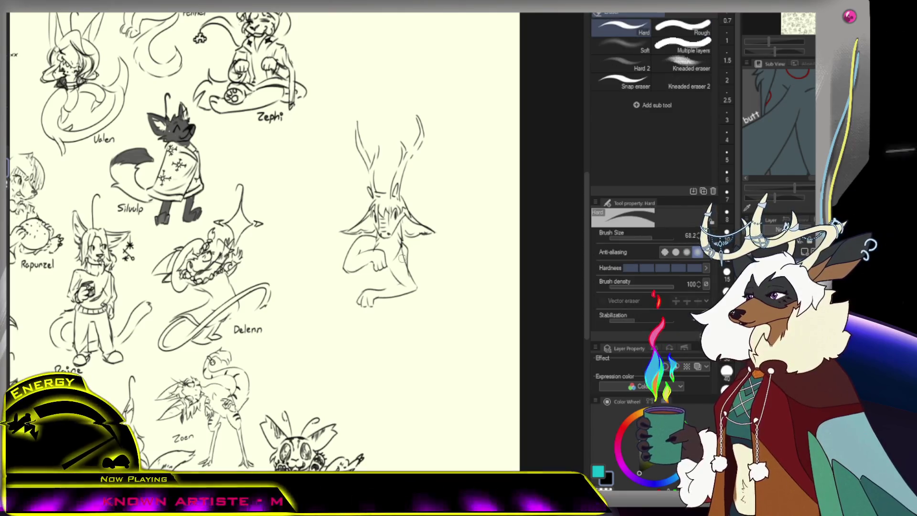
pyautogui.press('p')
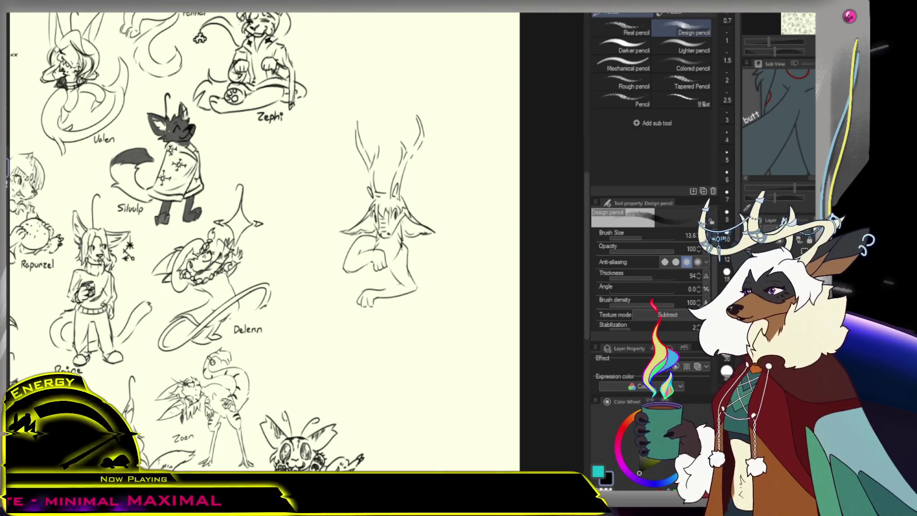
pyautogui.moveTo(366, 178)
pyautogui.mouseDown()
pyautogui.moveTo(304, 214)
pyautogui.moveTo(303, 232)
pyautogui.mouseUp()
pyautogui.hotkey('ctrl', 'z')
pyautogui.moveTo(368, 188)
pyautogui.mouseDown()
pyautogui.moveTo(309, 206)
pyautogui.moveTo(320, 273)
pyautogui.mouseUp()
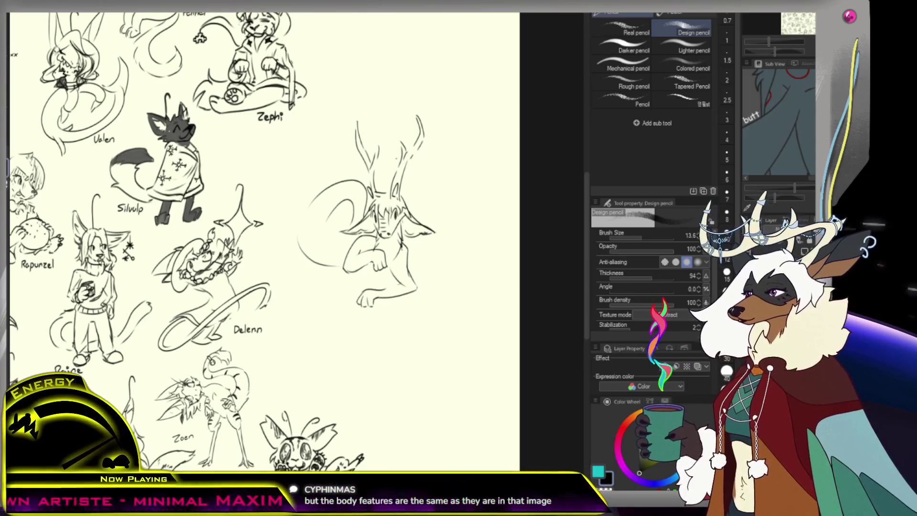
pyautogui.moveTo(342, 199); pyautogui.dragTo(329, 223)
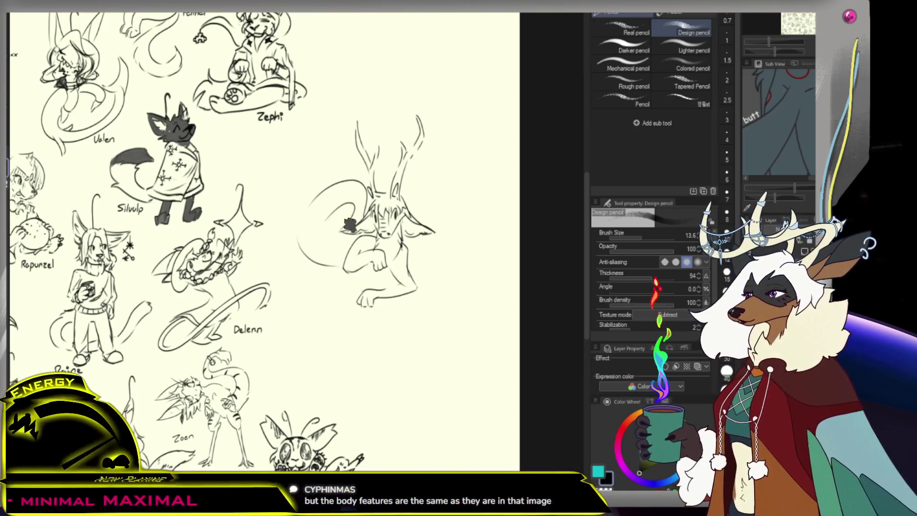
pyautogui.moveTo(350, 212); pyautogui.dragTo(326, 262)
pyautogui.hotkey('ctrl', 'z')
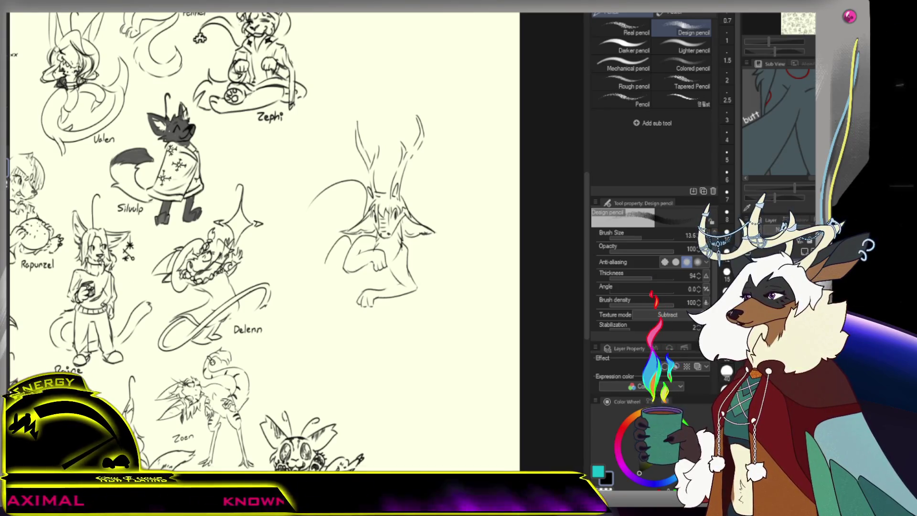
pyautogui.moveTo(366, 287); pyautogui.dragTo(334, 288)
pyautogui.hotkey('ctrl', 'z')
pyautogui.moveTo(359, 236)
pyautogui.mouseDown()
pyautogui.moveTo(325, 262)
pyautogui.moveTo(359, 289)
pyautogui.mouseUp()
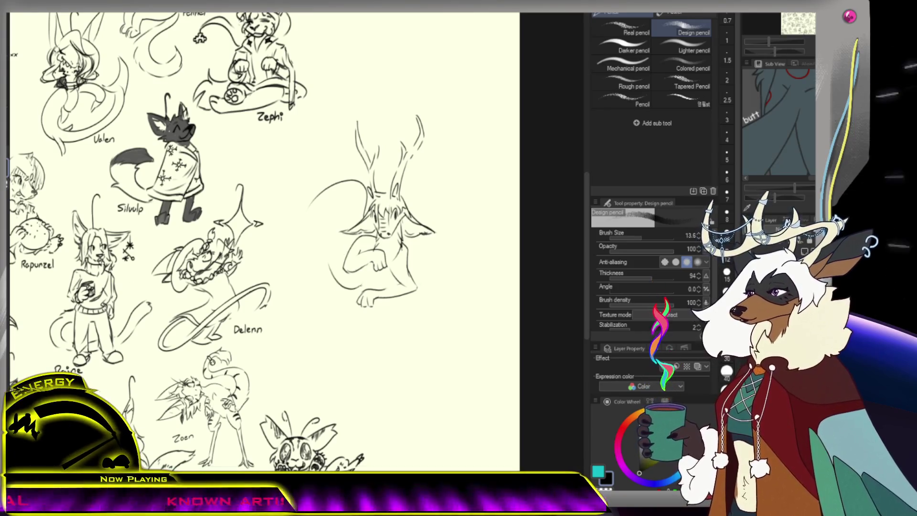
pyautogui.hotkey('ctrl', 'z')
pyautogui.hotkey('ctrl', 'z')
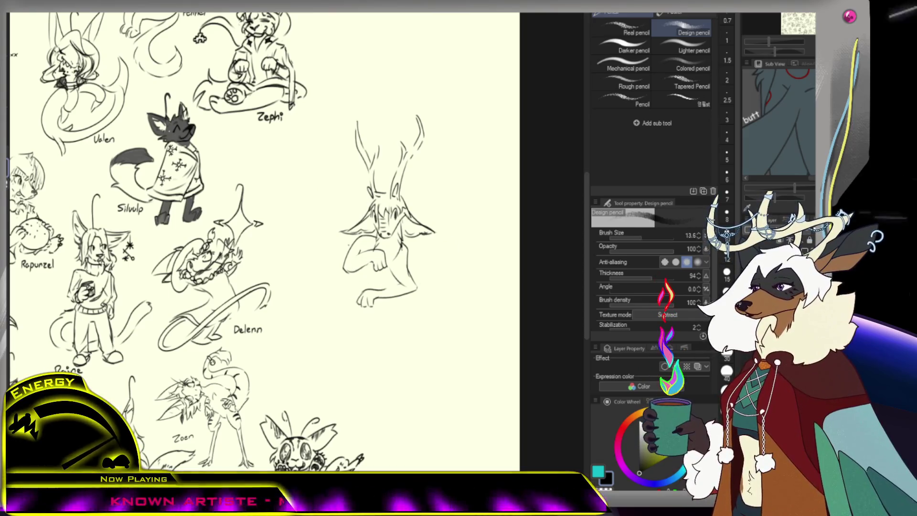
pyautogui.moveTo(358, 250); pyautogui.dragTo(336, 292)
pyautogui.hotkey('ctrl', 'z')
pyautogui.moveTo(421, 235)
pyautogui.mouseDown()
pyautogui.moveTo(419, 255)
pyautogui.moveTo(384, 301)
pyautogui.mouseUp()
pyautogui.hotkey('ctrl', 'z')
pyautogui.moveTo(399, 263); pyautogui.dragTo(367, 305)
pyautogui.hotkey('ctrl', 'z')
pyautogui.moveTo(398, 265); pyautogui.dragTo(359, 315)
pyautogui.hotkey('ctrl', 'z')
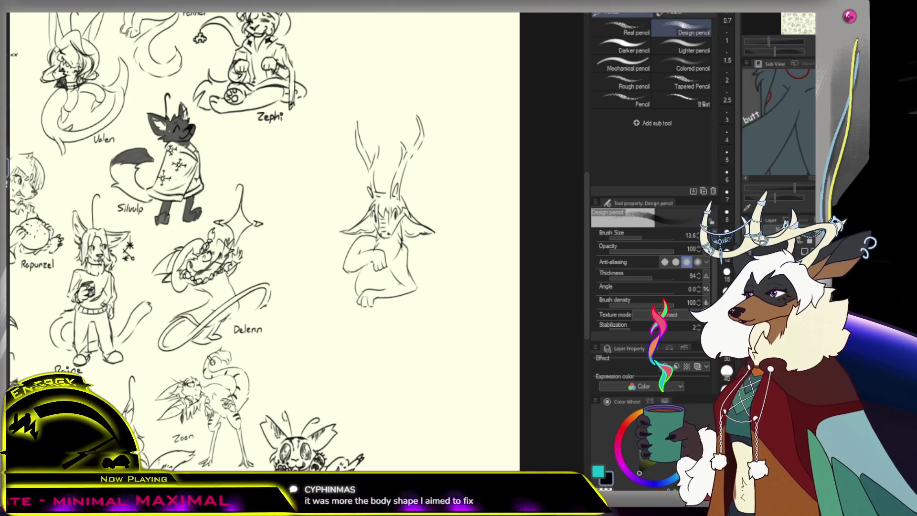
pyautogui.click(382, 310)
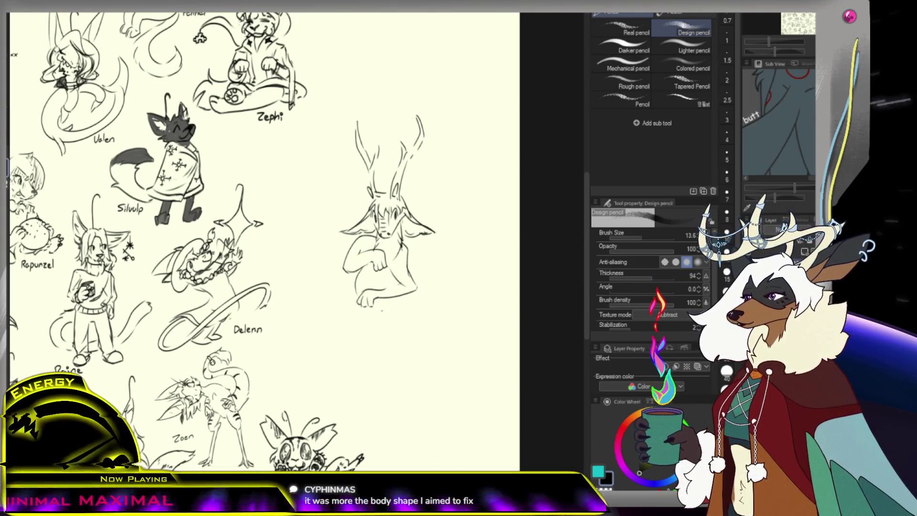
pyautogui.press('e')
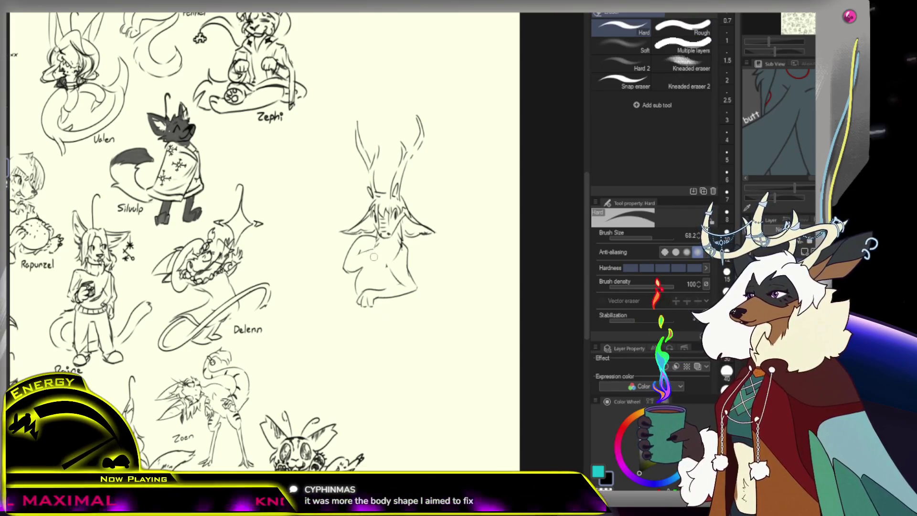
# - Discard the lower-body lines below the hand and sketch the arm folded across the chest
pyautogui.press('p')
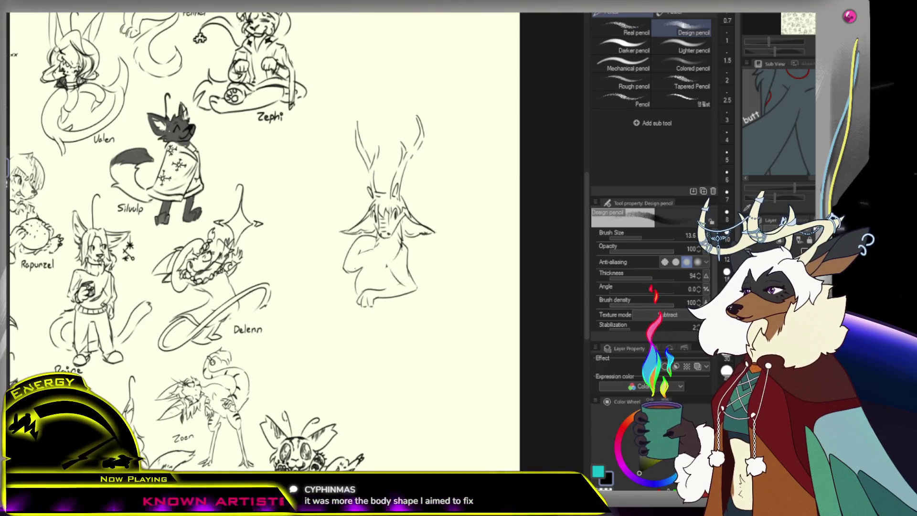
pyautogui.press('e')
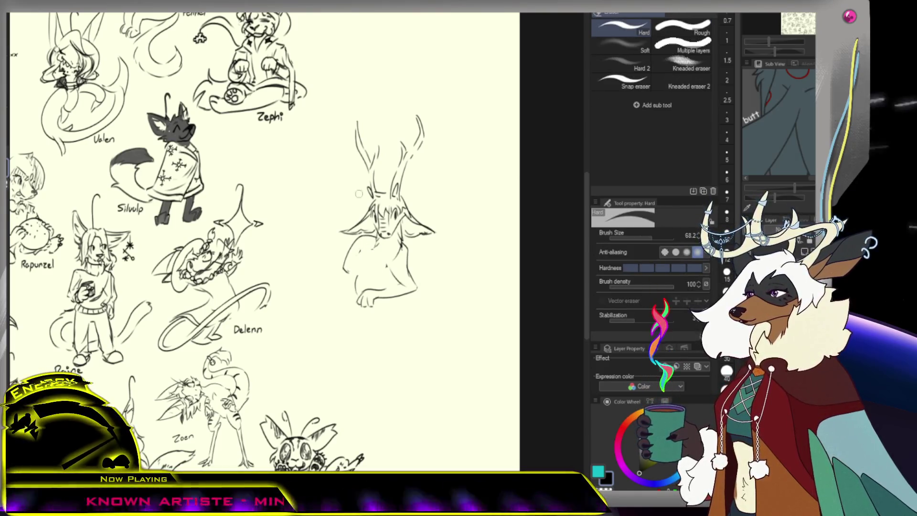
pyautogui.press('p')
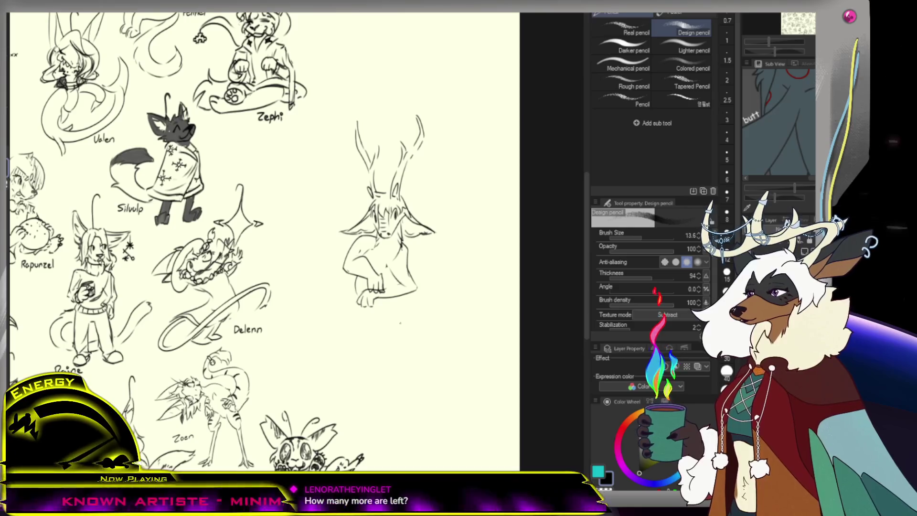
pyautogui.moveTo(359, 306); pyautogui.dragTo(380, 323)
pyautogui.hotkey('ctrl', 'z')
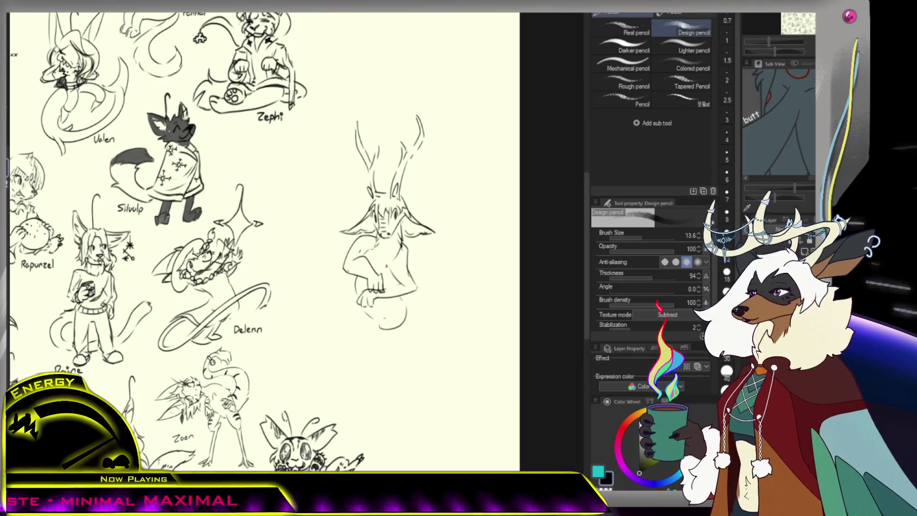
pyautogui.hotkey('ctrl', 'z')
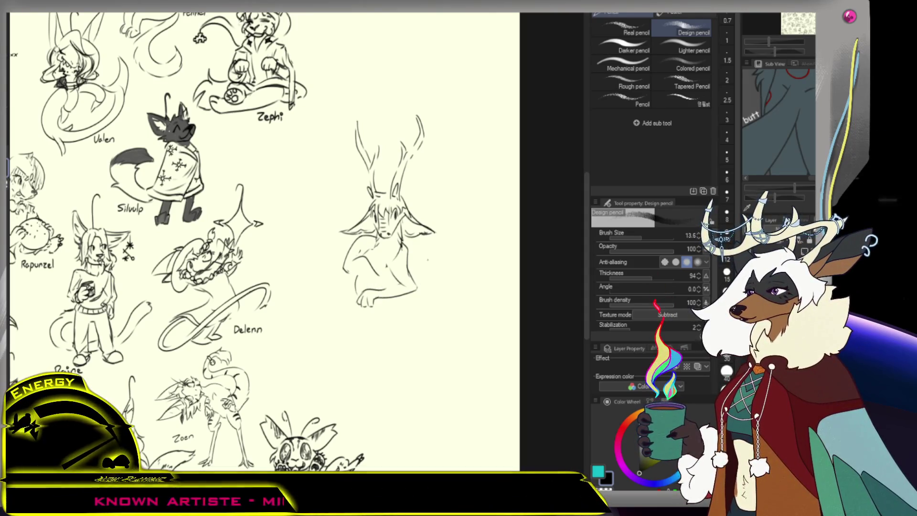
pyautogui.moveTo(366, 254); pyautogui.dragTo(387, 268)
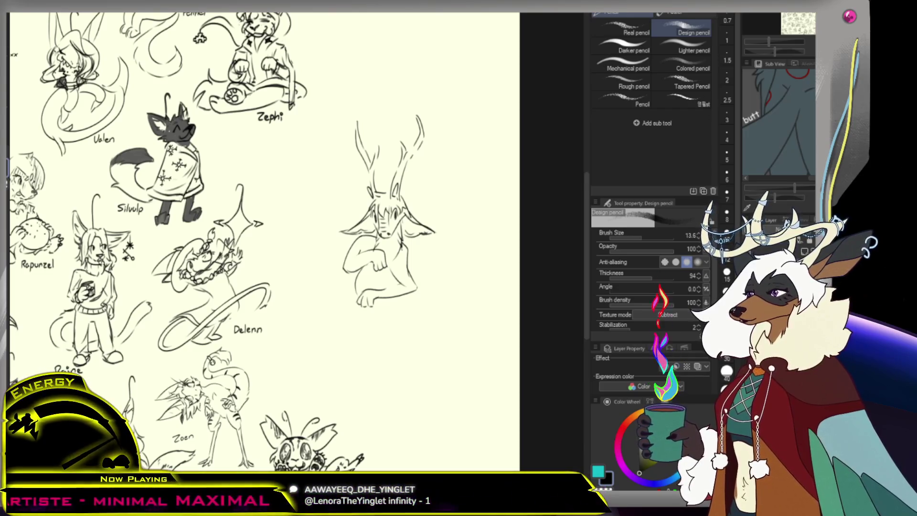
# - Draw two flowing hair strands right of the head and retry the arm lines
pyautogui.moveTo(399, 245); pyautogui.dragTo(449, 260)
pyautogui.moveTo(394, 241); pyautogui.dragTo(451, 211)
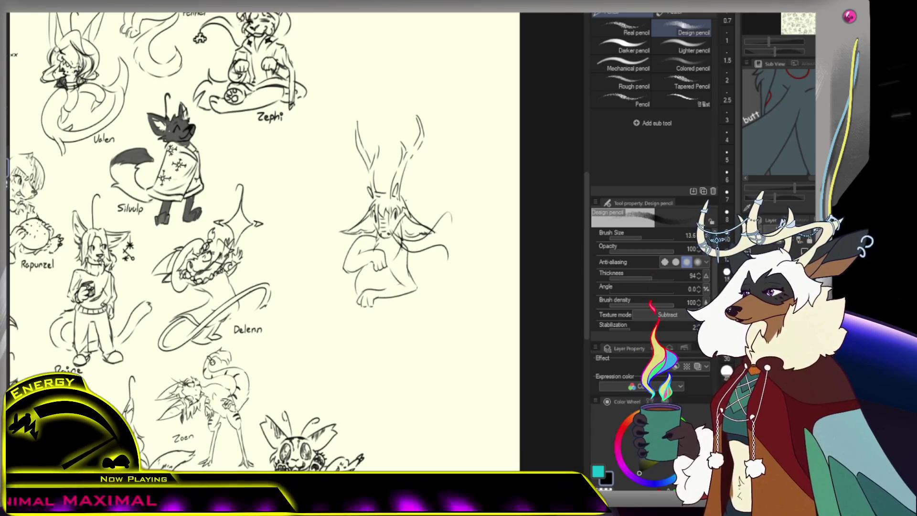
pyautogui.moveTo(346, 237); pyautogui.dragTo(335, 249)
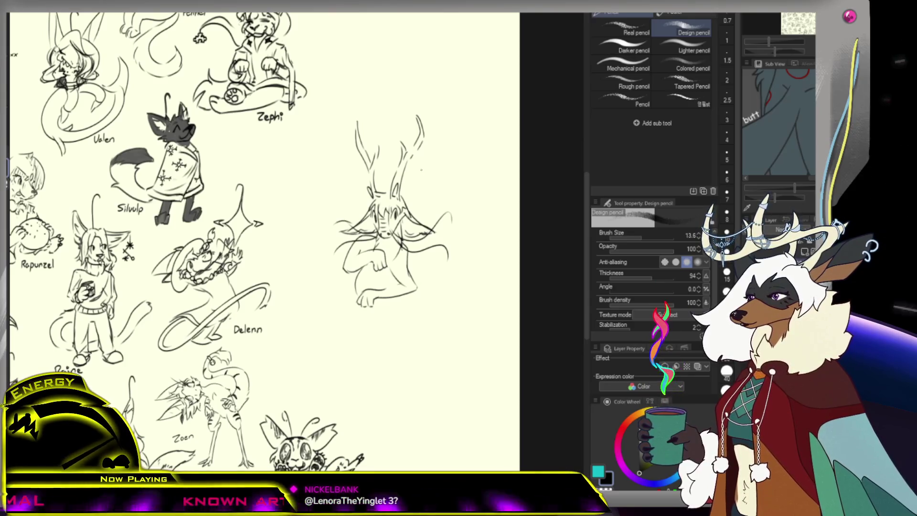
pyautogui.hotkey('ctrl', 'z')
pyautogui.moveTo(390, 233); pyautogui.dragTo(368, 276)
pyautogui.hotkey('ctrl', 'z')
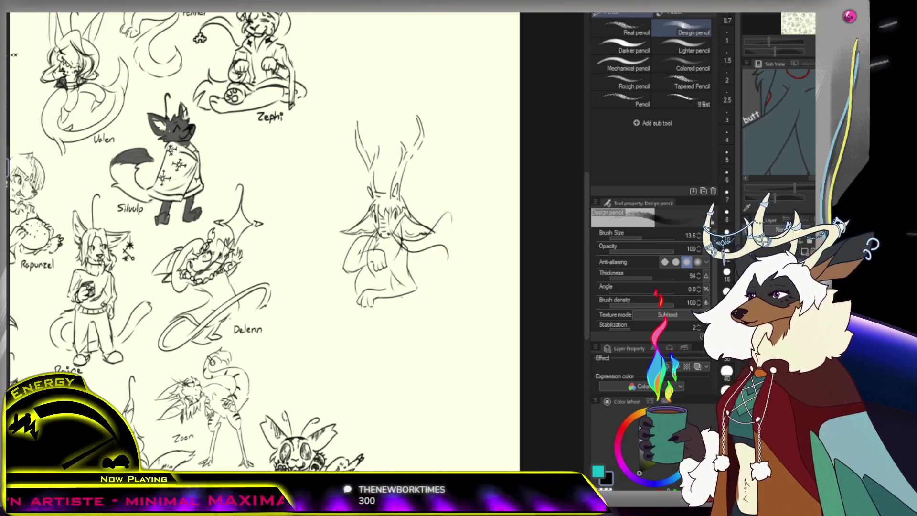
# - Try short strokes under the feet and below the creature, undoing them all
pyautogui.moveTo(368, 309); pyautogui.dragTo(398, 318)
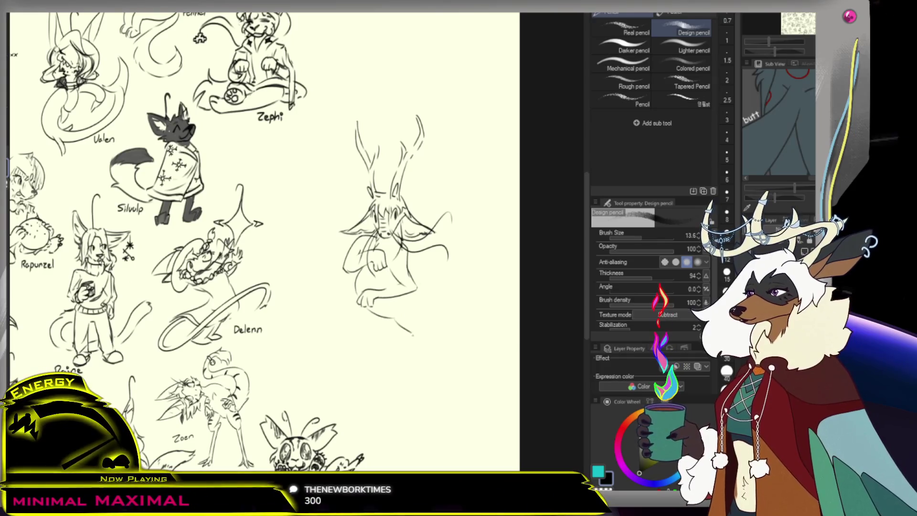
pyautogui.hotkey('ctrl', 'z')
pyautogui.moveTo(361, 323); pyautogui.dragTo(351, 336)
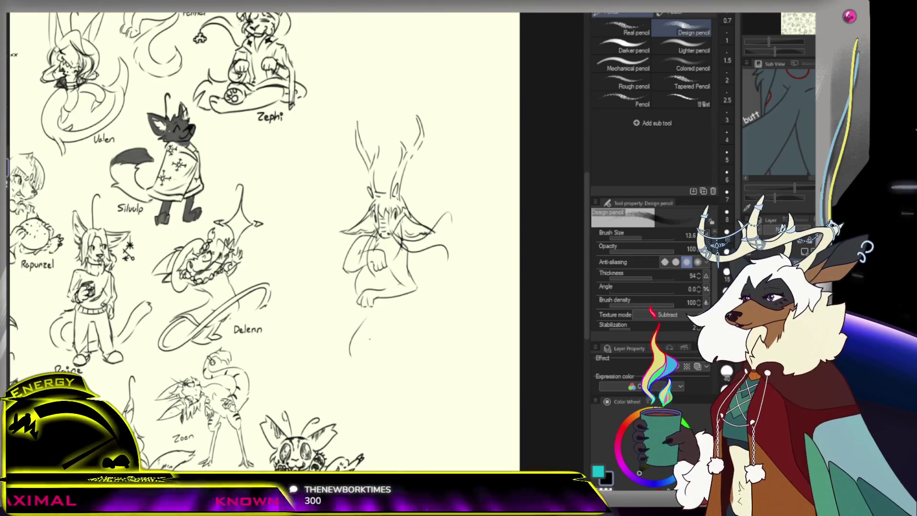
pyautogui.hotkey('ctrl', 'z')
pyautogui.moveTo(363, 309); pyautogui.dragTo(367, 315)
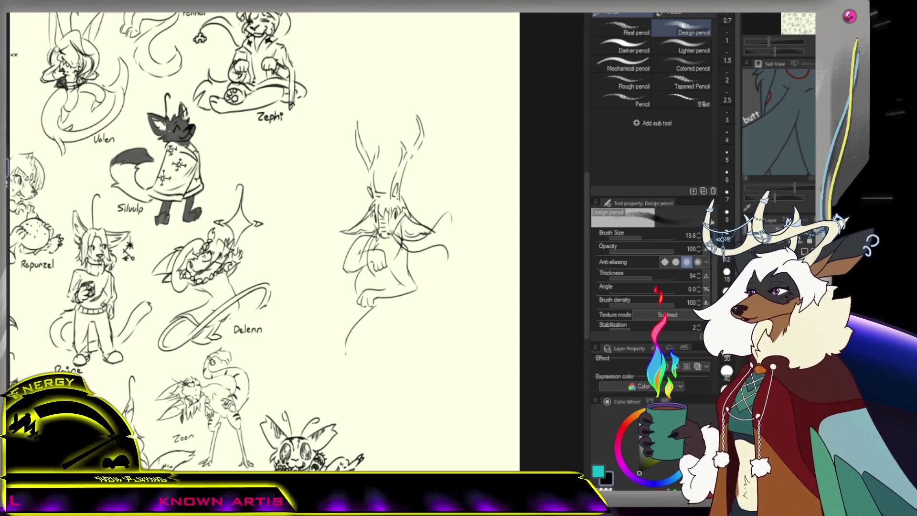
pyautogui.hotkey('ctrl', 'z')
pyautogui.hotkey('ctrl', 'z')
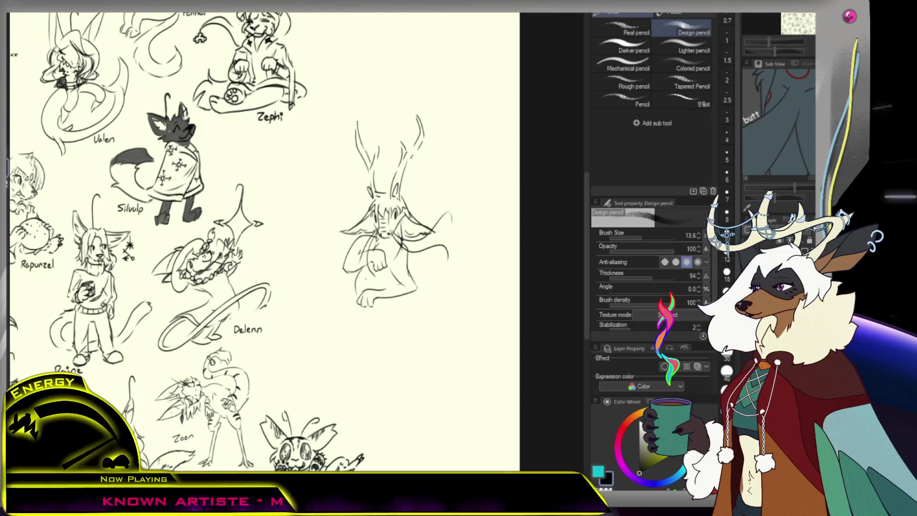
pyautogui.press('e')
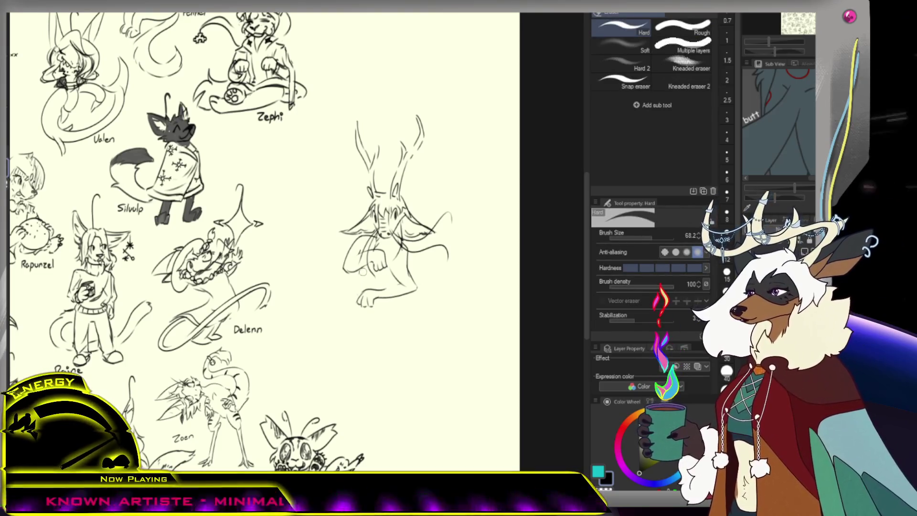
pyautogui.press('p')
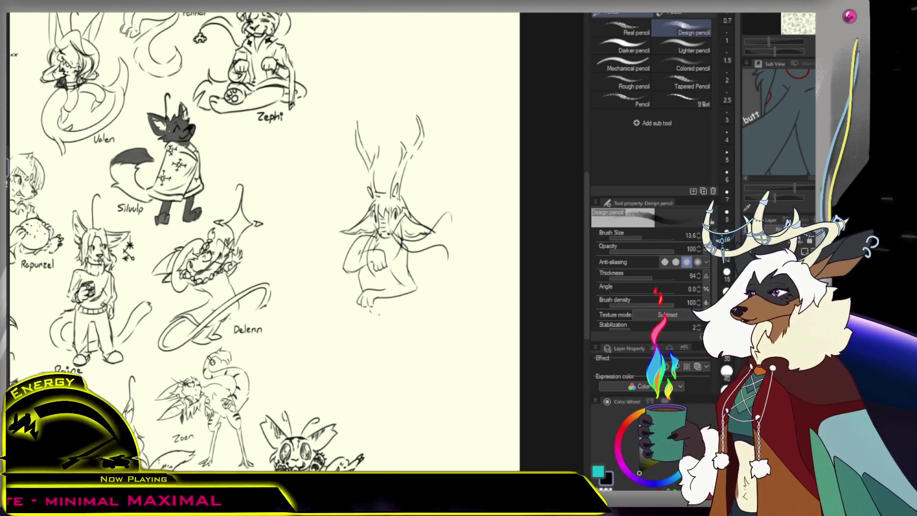
# - Try several curving serpentine lower-body strokes under the creature, undoing most of them
pyautogui.moveTo(391, 301); pyautogui.dragTo(369, 356)
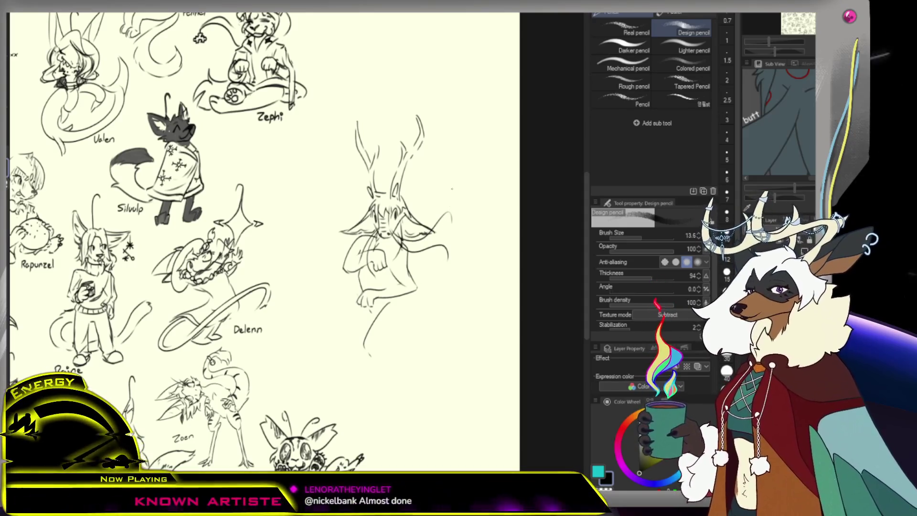
pyautogui.hotkey('ctrl', 'z')
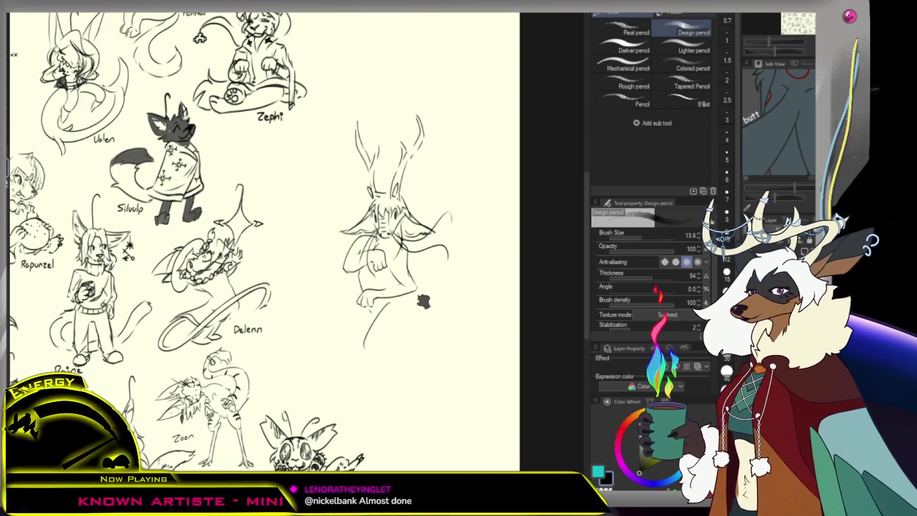
pyautogui.moveTo(381, 319)
pyautogui.mouseDown()
pyautogui.moveTo(410, 306)
pyautogui.moveTo(418, 368)
pyautogui.mouseUp()
pyautogui.hotkey('ctrl', 'z')
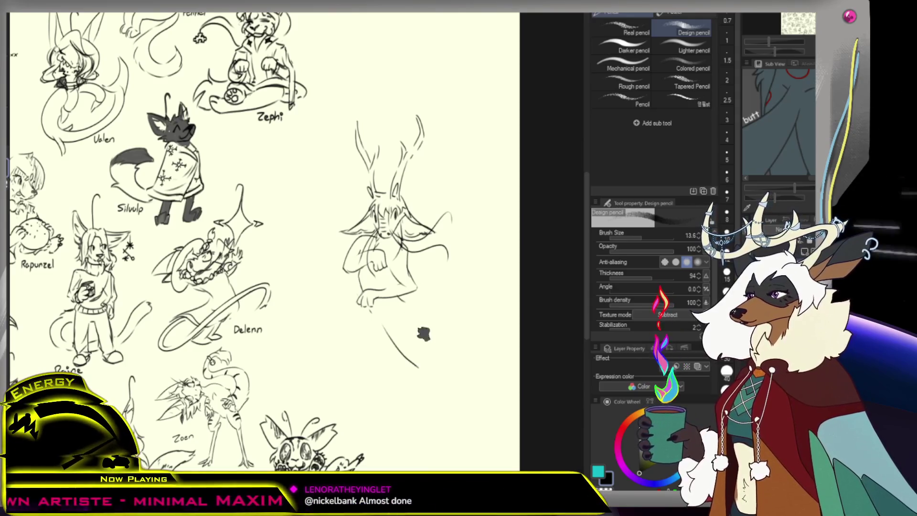
pyautogui.hotkey('ctrl', 'z')
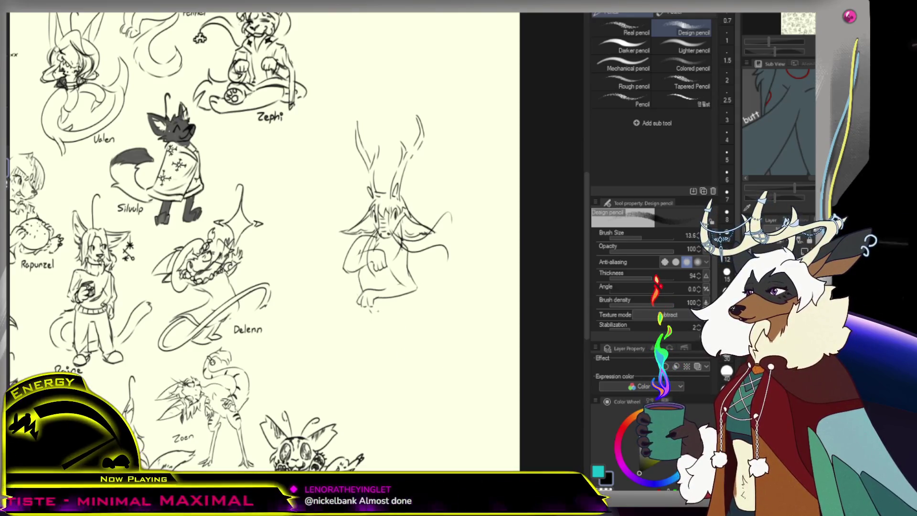
pyautogui.hotkey('ctrl', 'z')
pyautogui.moveTo(377, 315); pyautogui.dragTo(421, 355)
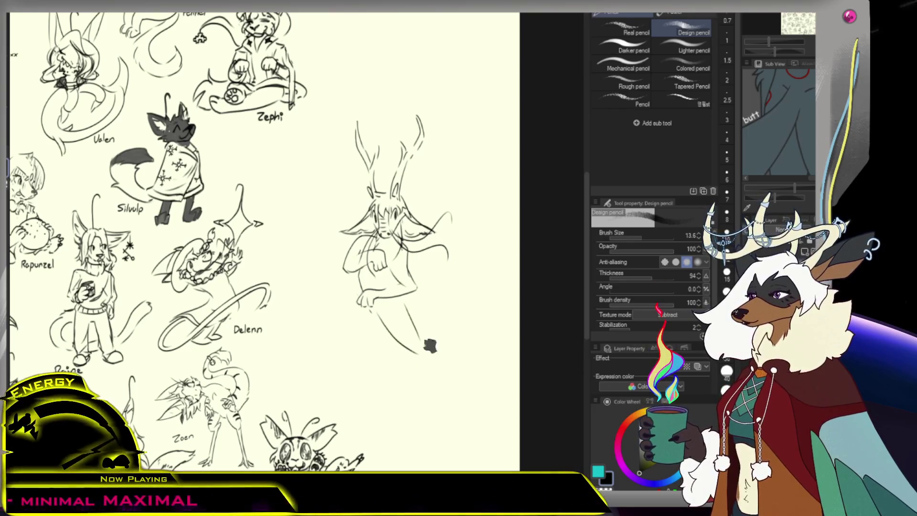
pyautogui.moveTo(398, 305); pyautogui.dragTo(426, 356)
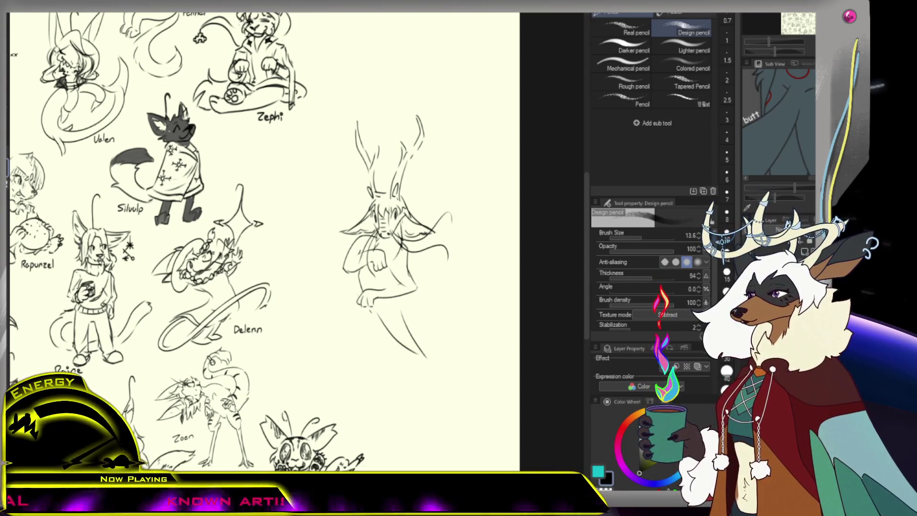
pyautogui.hotkey('ctrl', 'z')
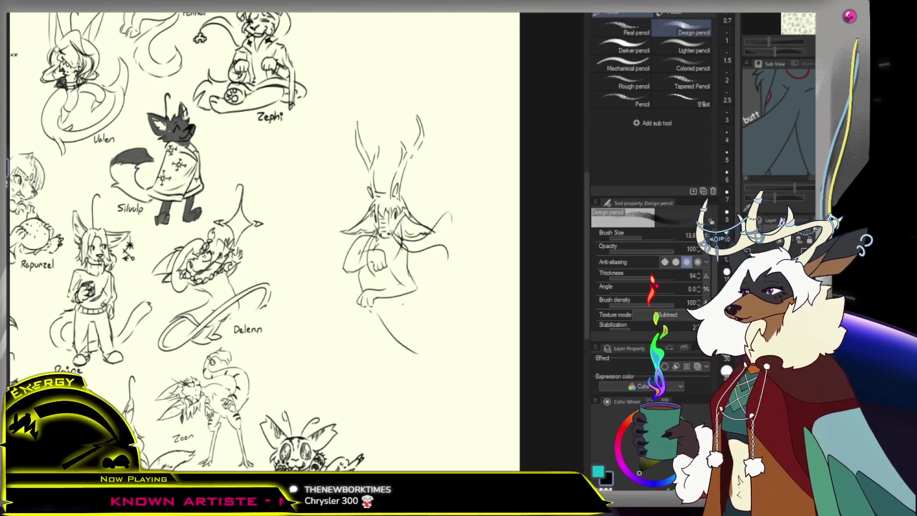
pyautogui.hotkey('ctrl', 'z')
pyautogui.moveTo(382, 310); pyautogui.dragTo(421, 351)
pyautogui.hotkey('ctrl', 'z')
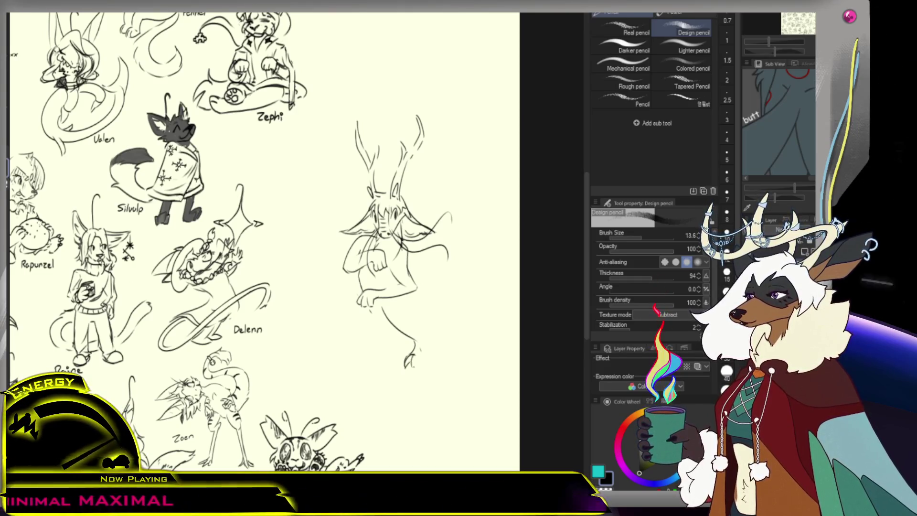
# - Sketch and undo leg lines, then draw a curve down the figure's right side
pyautogui.moveTo(422, 340); pyautogui.dragTo(426, 362)
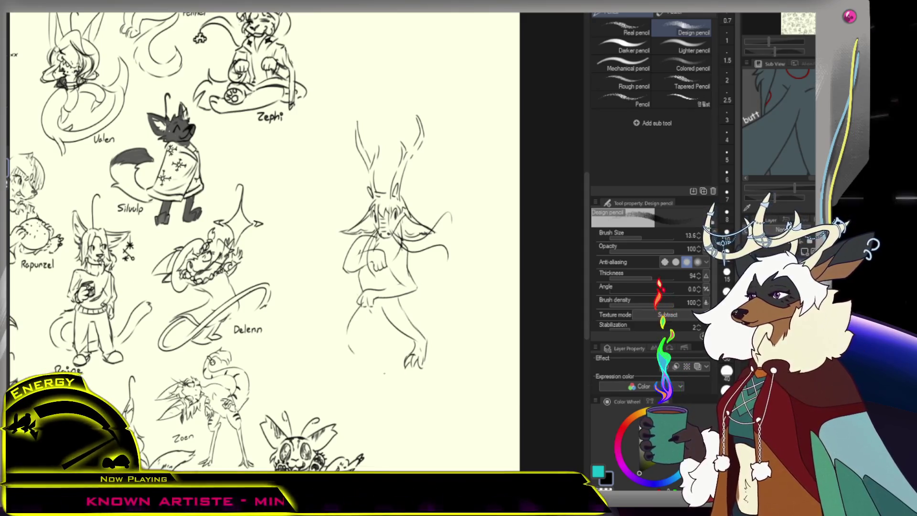
pyautogui.moveTo(366, 308); pyautogui.dragTo(381, 371)
pyautogui.hotkey('ctrl', 'z')
pyautogui.hotkey('ctrl', 'z')
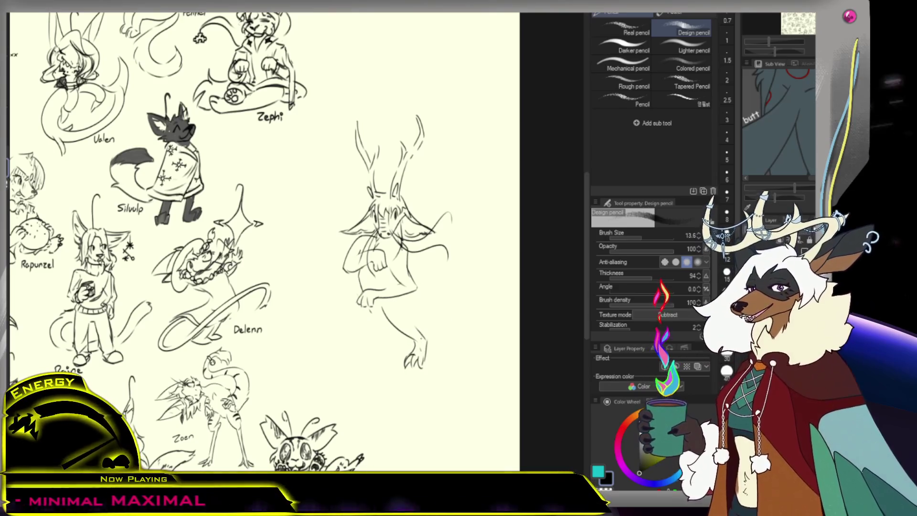
pyautogui.hotkey('ctrl', 'z')
pyautogui.hotkey('ctrl', 'z')
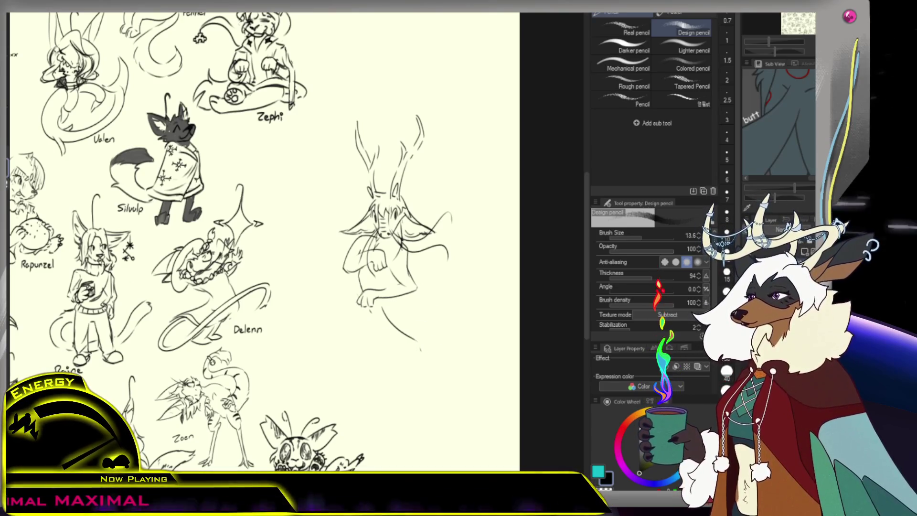
pyautogui.hotkey('ctrl', 'z')
pyautogui.moveTo(430, 262); pyautogui.dragTo(382, 321)
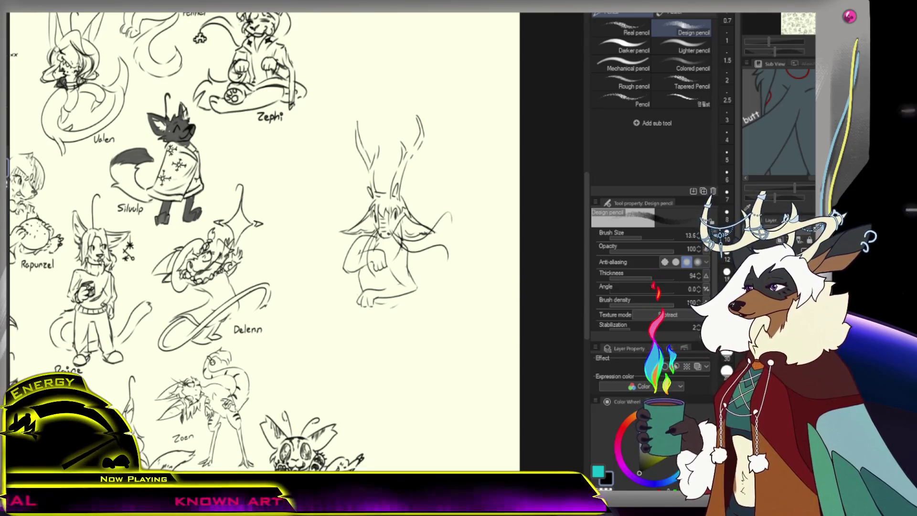
# - Undo the previous lower-body strokes and redraw an oval base with an inner curve under the antlered figure
pyautogui.hotkey('ctrl', 'z')
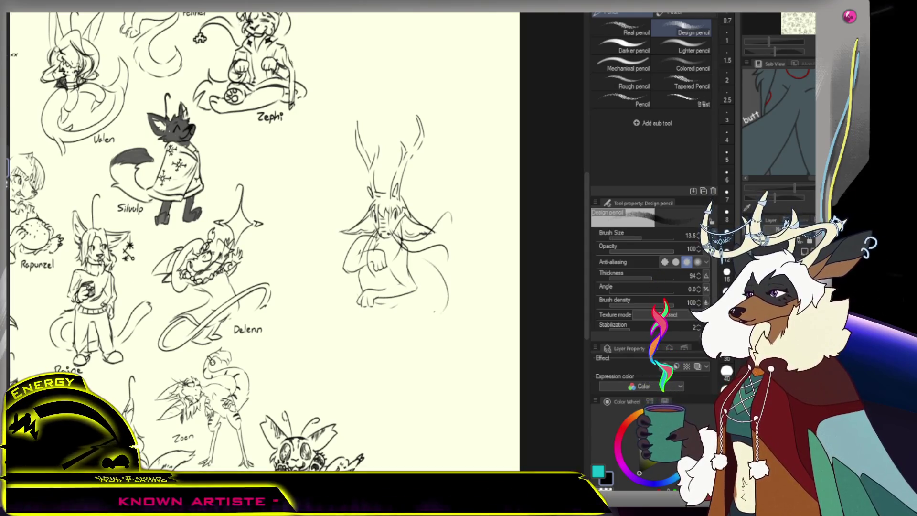
pyautogui.hotkey('ctrl', 'z')
pyautogui.moveTo(358, 301); pyautogui.dragTo(341, 350)
pyautogui.moveTo(361, 302); pyautogui.dragTo(406, 344)
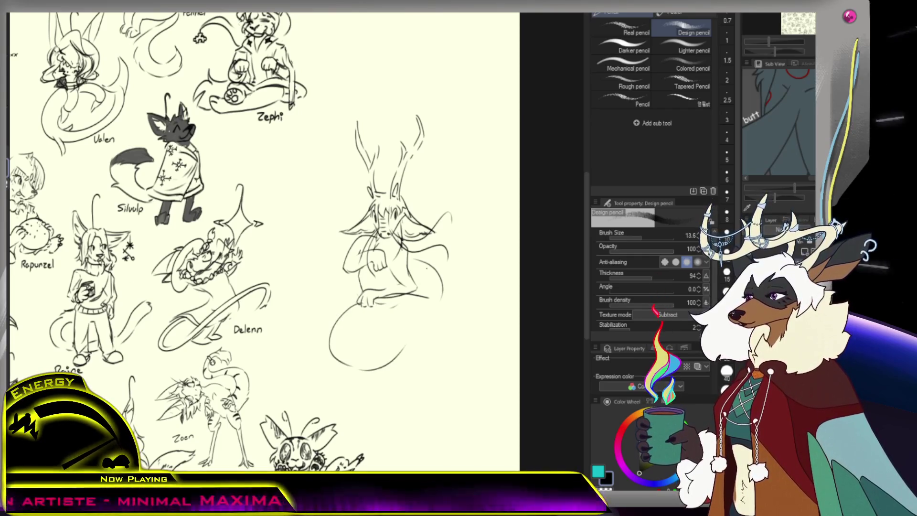
pyautogui.moveTo(419, 293); pyautogui.dragTo(367, 346)
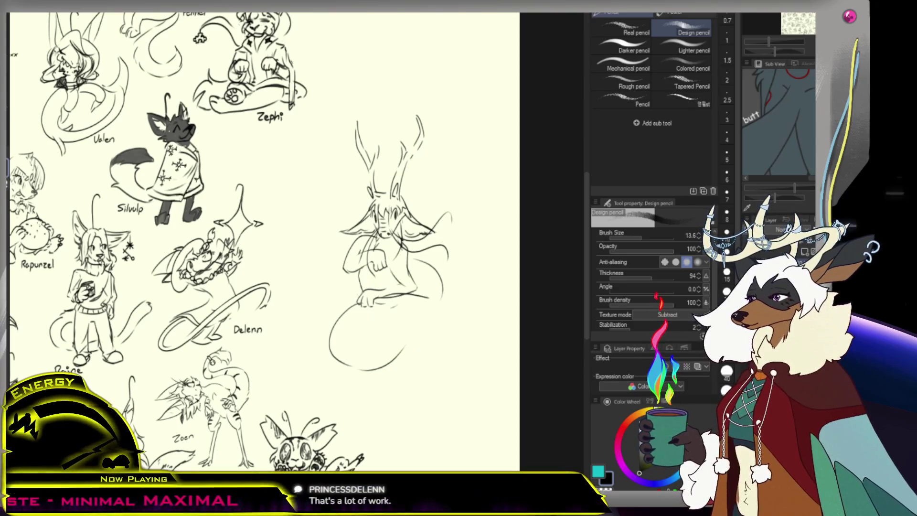
pyautogui.press('e')
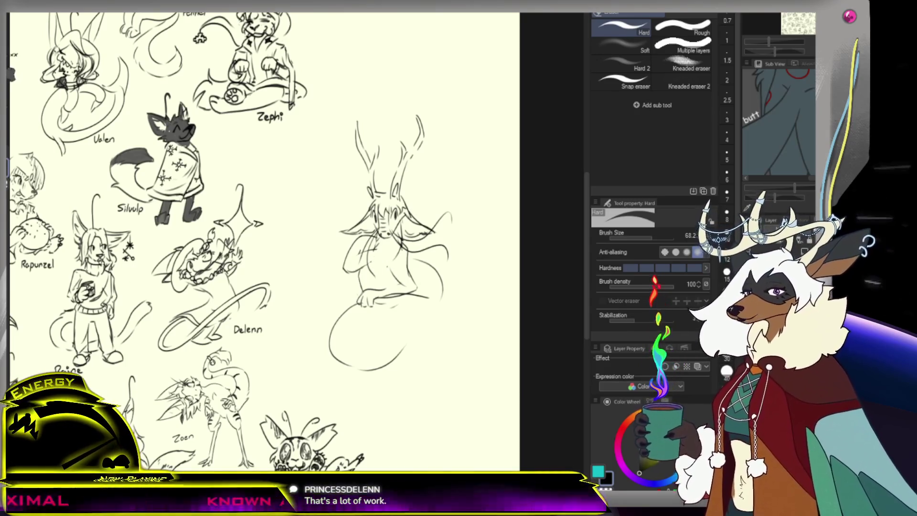
pyautogui.press('p')
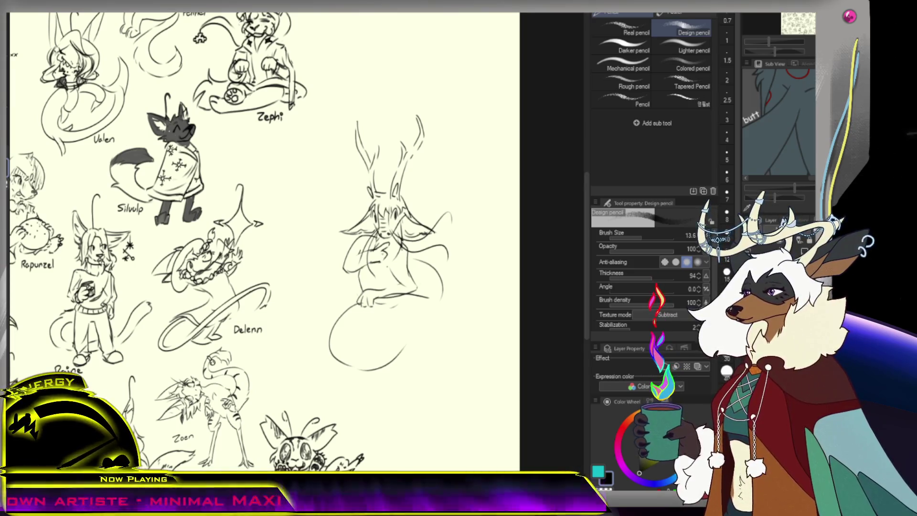
# - Sketch the creature's hand resting on its chest, touching up with the eraser
pyautogui.moveTo(385, 258); pyautogui.dragTo(393, 271)
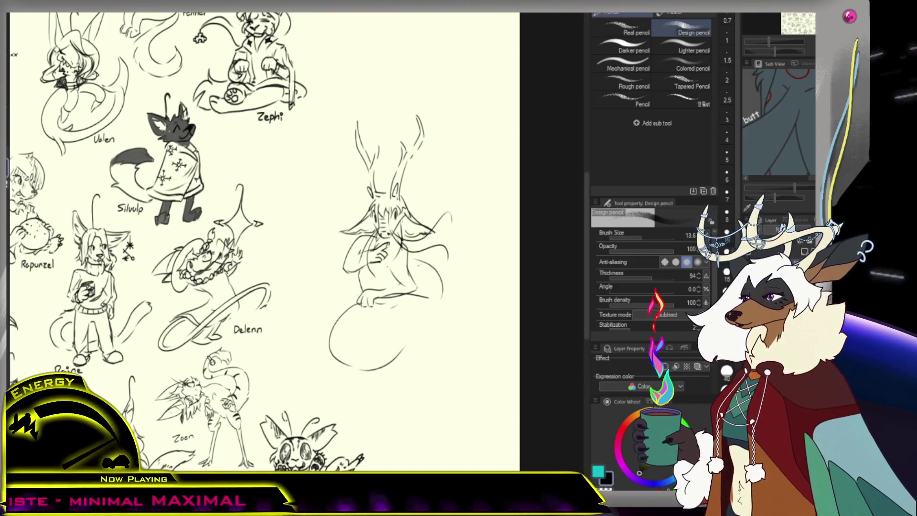
pyautogui.press('e')
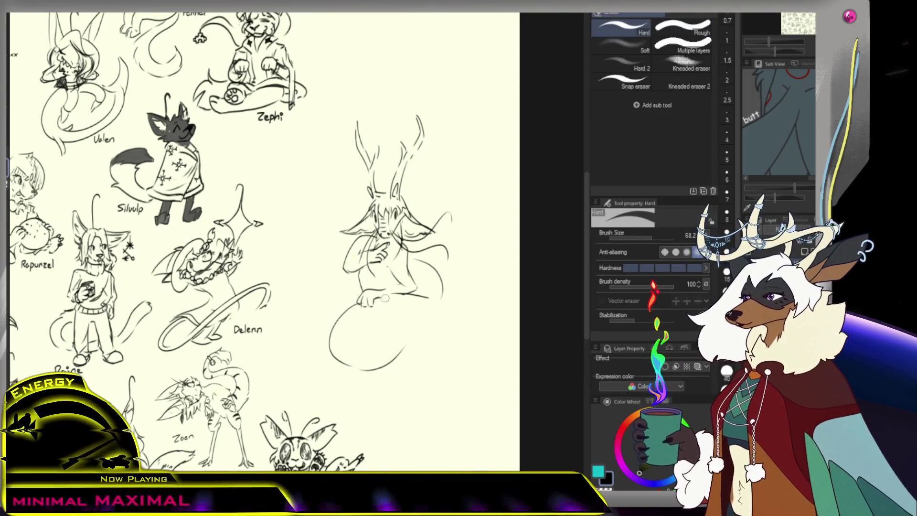
pyautogui.press('p')
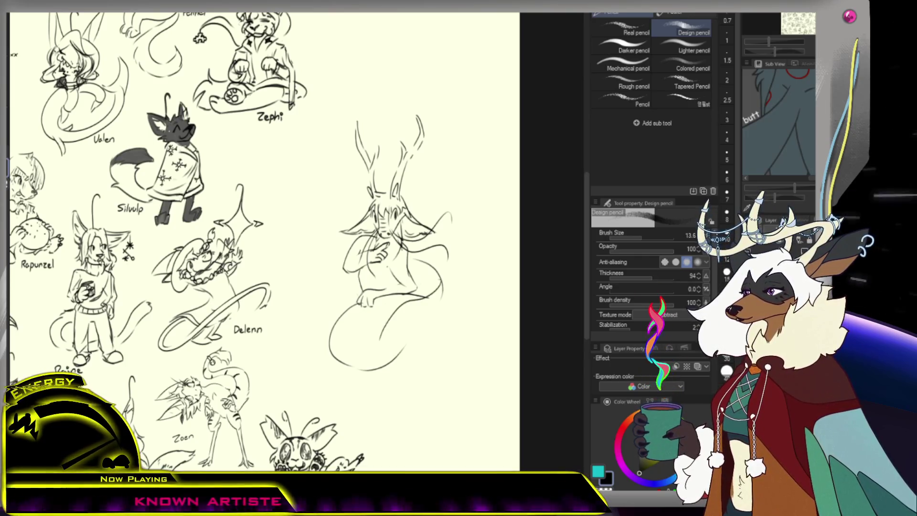
# - Sketch coil lines through the lower body, extending them to the lower right and bottom edge
pyautogui.moveTo(406, 297); pyautogui.dragTo(396, 344)
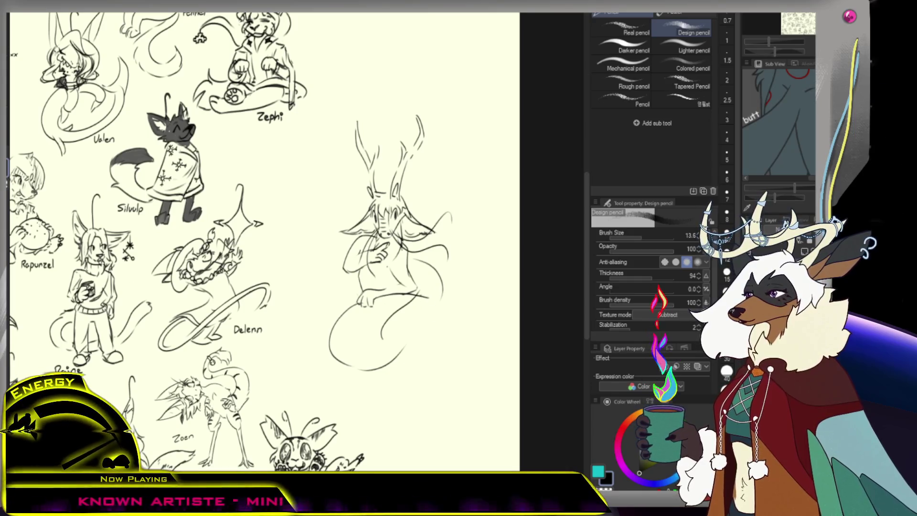
pyautogui.moveTo(420, 343); pyautogui.dragTo(449, 361)
pyautogui.moveTo(378, 367); pyautogui.dragTo(447, 363)
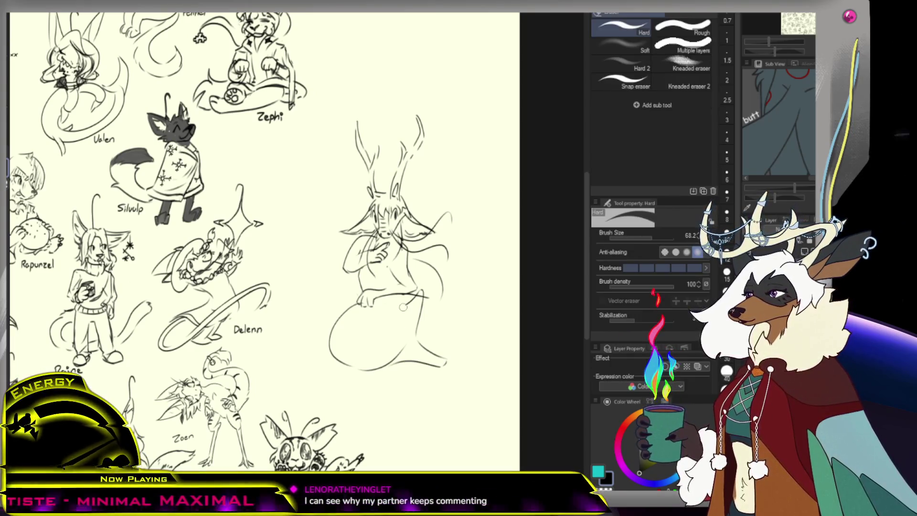
pyautogui.press('b')
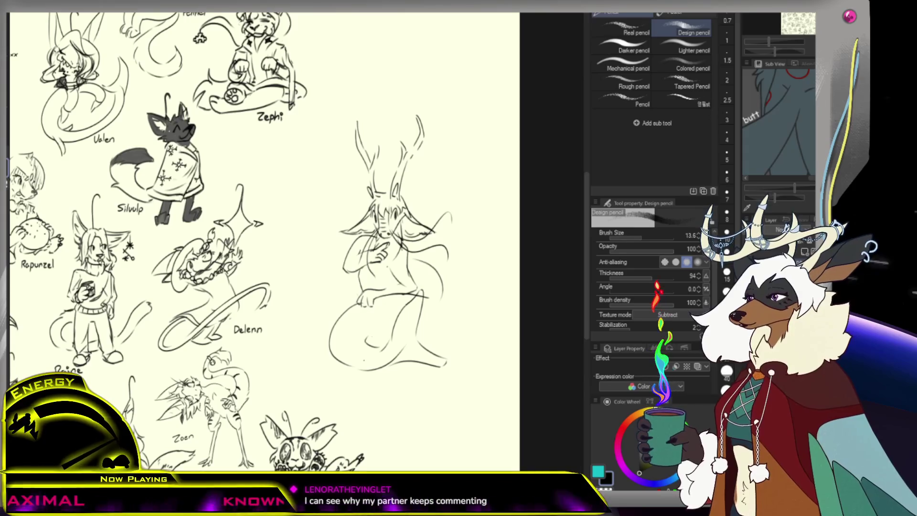
pyautogui.click(404, 332)
# - Add flowing tail curves on the right side and extra coil detail, then view the whole sheet
pyautogui.moveTo(468, 302); pyautogui.dragTo(433, 342)
pyautogui.moveTo(454, 286); pyautogui.dragTo(467, 305)
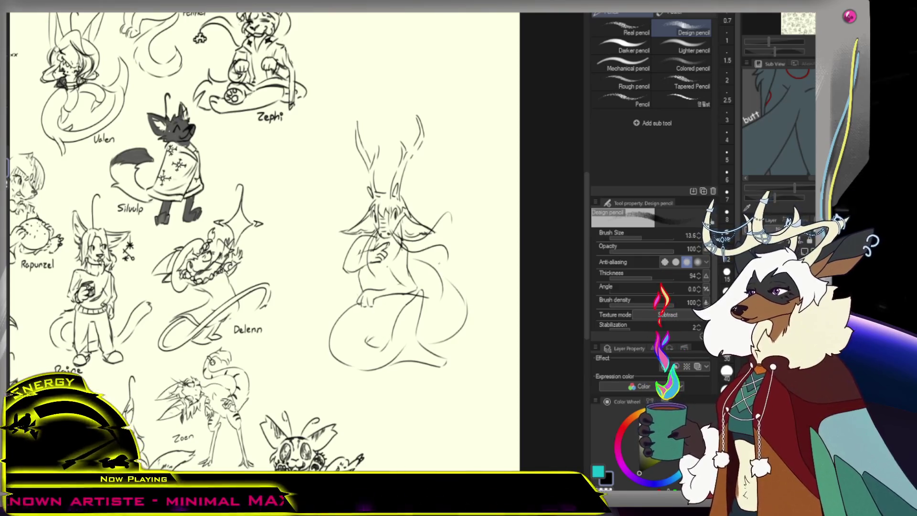
pyautogui.moveTo(349, 331); pyautogui.dragTo(377, 345)
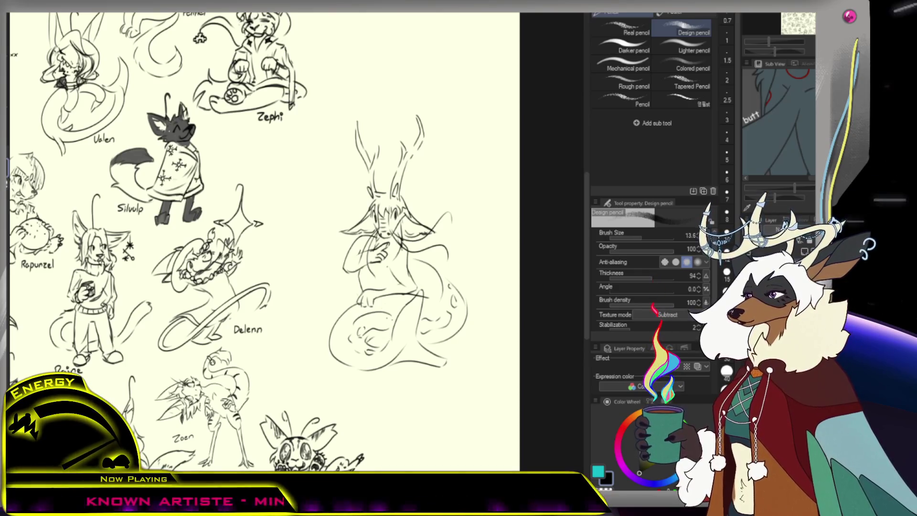
pyautogui.moveTo(452, 311)
pyautogui.mouseDown()
pyautogui.moveTo(430, 311)
pyautogui.moveTo(459, 311)
pyautogui.mouseUp()
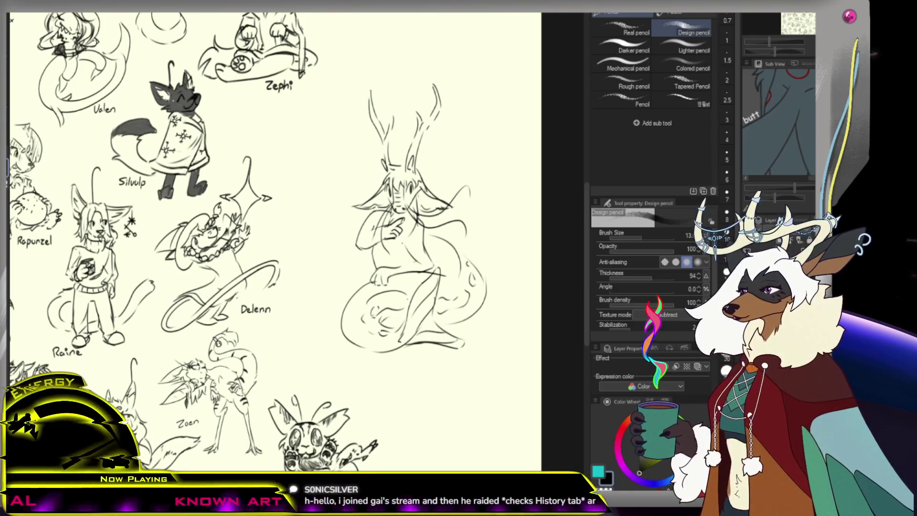
pyautogui.hotkey('ctrl', '-')
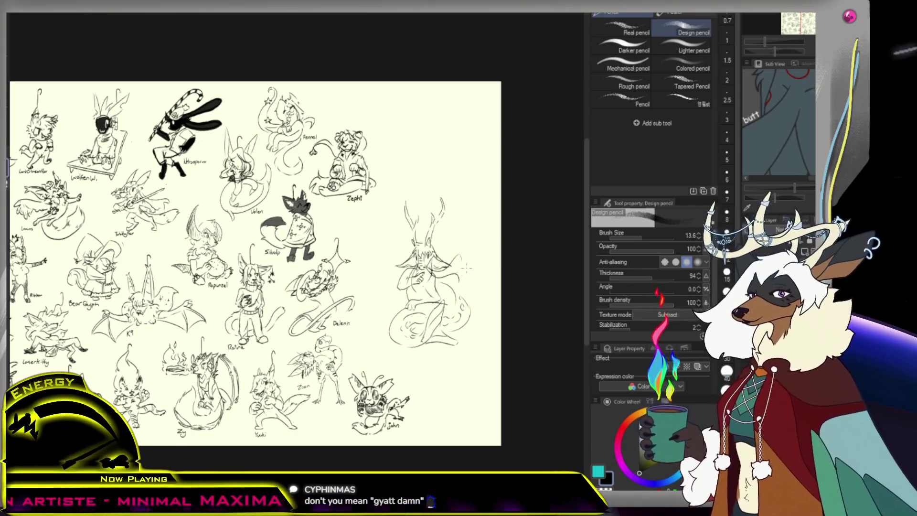
# - Review the full sheet, then add a short curving stroke at the lower left of the coils
pyautogui.scroll(5, 463, 270)
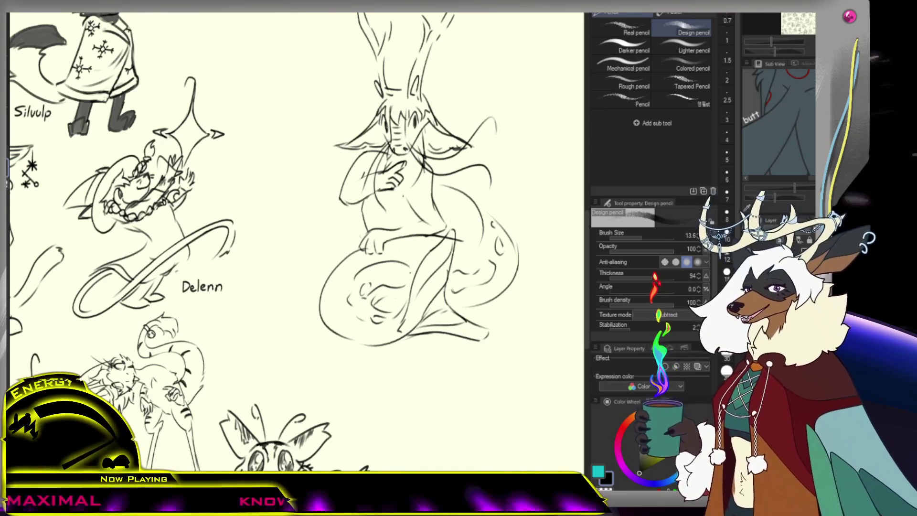
pyautogui.scroll(-5, 296, 239)
pyautogui.scroll(3, 296, 239)
pyautogui.press('e')
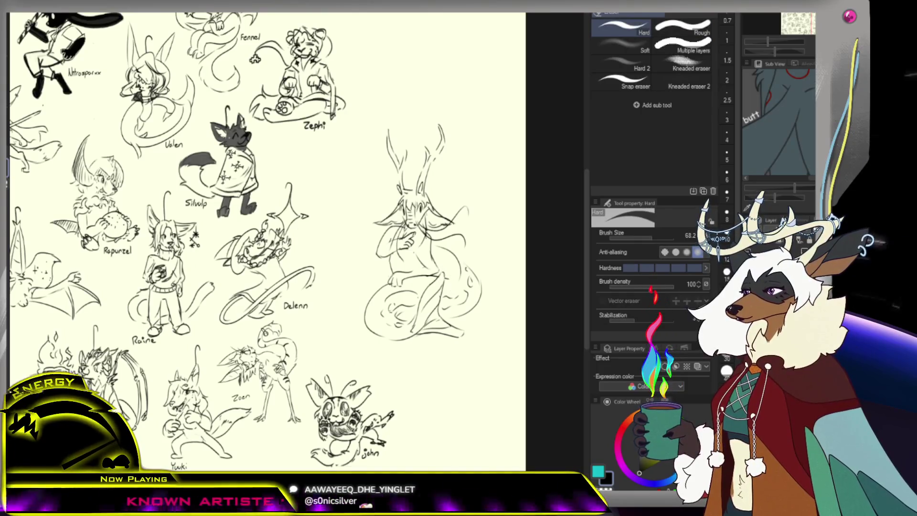
pyautogui.press('p')
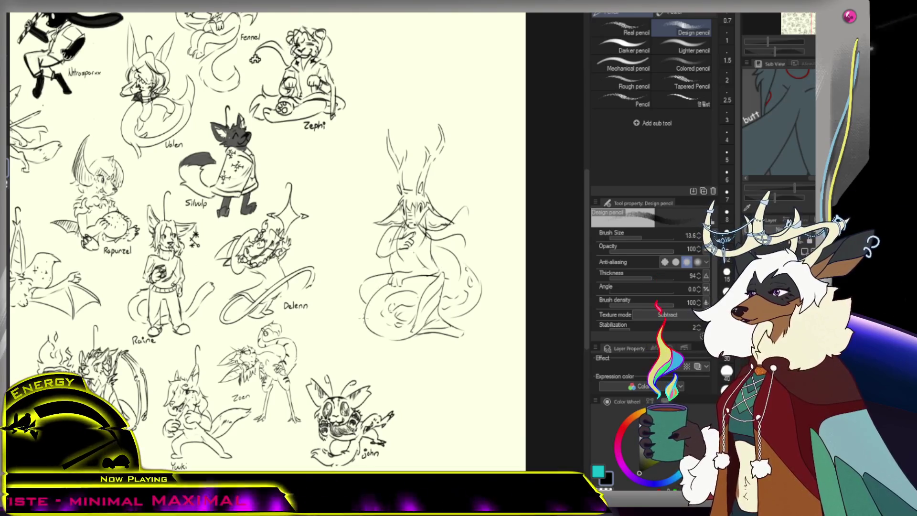
pyautogui.moveTo(365, 318); pyautogui.dragTo(350, 334)
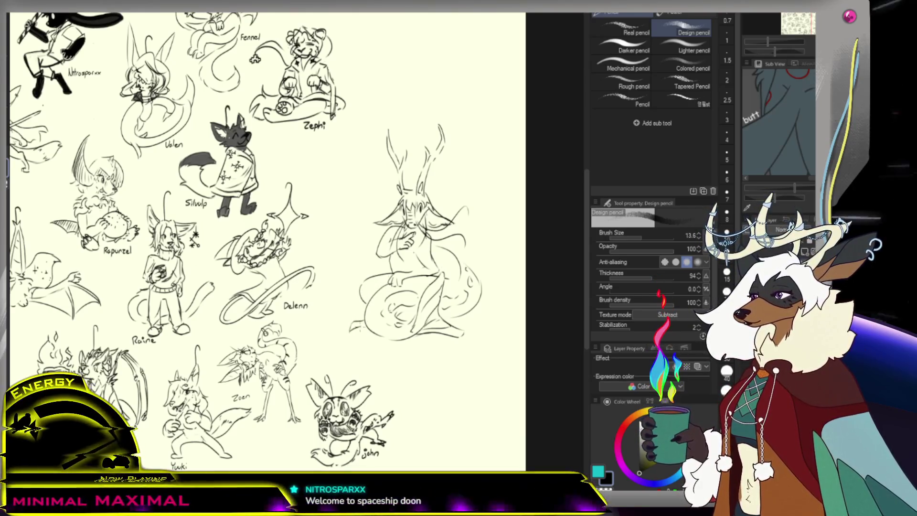
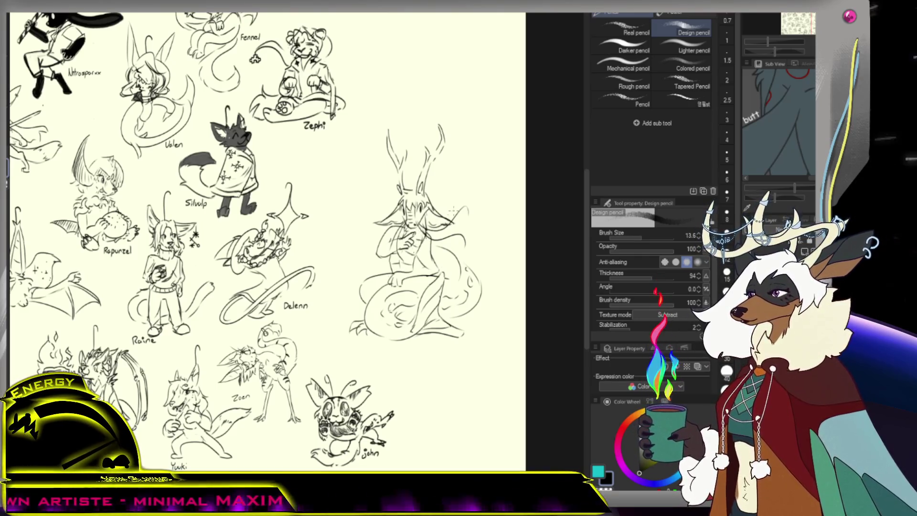
# - Zoom in on the antlered sketch and draw a line from its chest down to the hip
pyautogui.keyDown('alt'); pyautogui.click(469, 237); pyautogui.keyUp('alt')
pyautogui.click(468, 237)
pyautogui.click(431, 243)
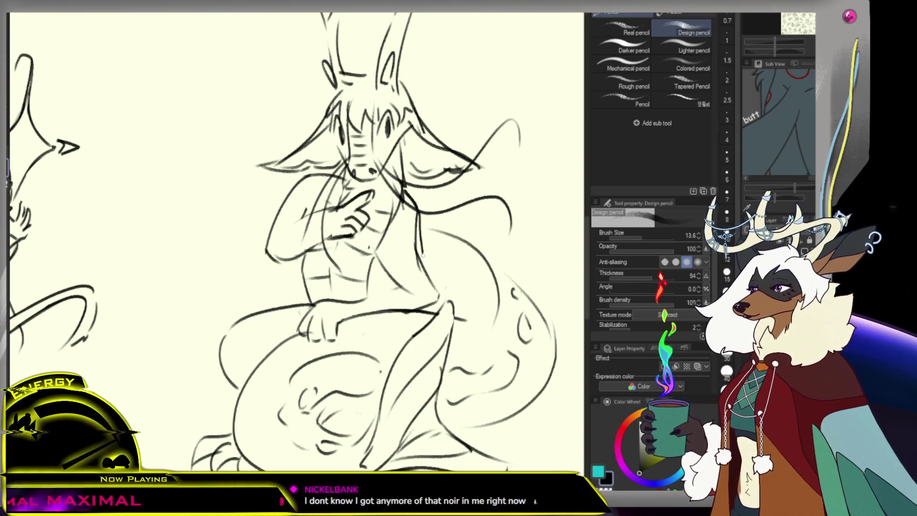
pyautogui.press('e')
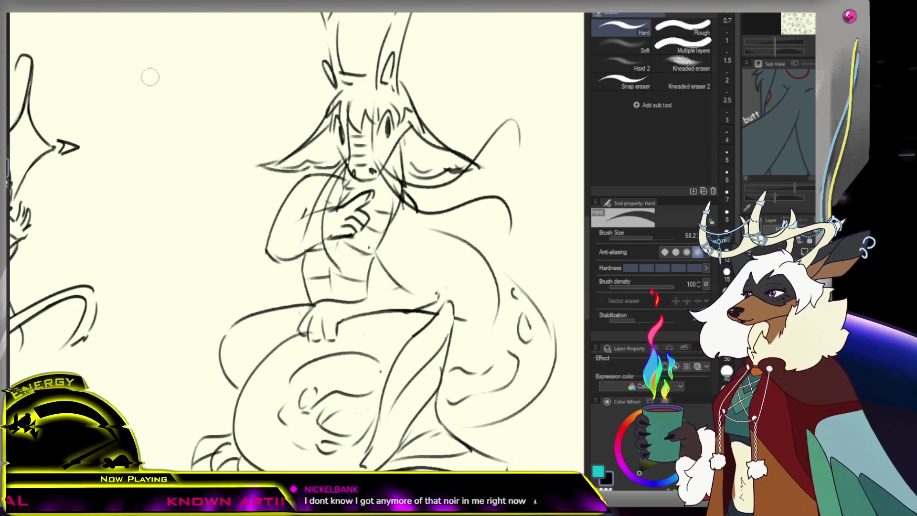
pyautogui.press('p')
pyautogui.moveTo(418, 214); pyautogui.dragTo(437, 286)
pyautogui.press('e')
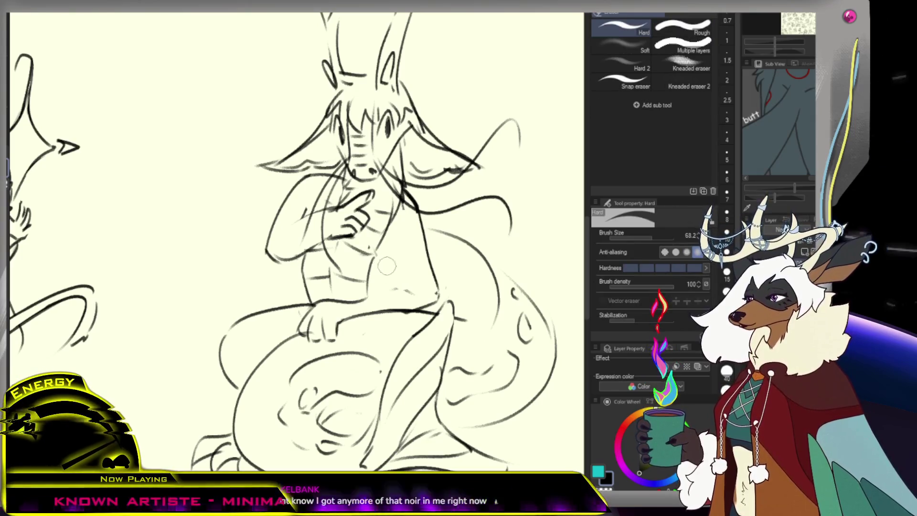
pyautogui.press('p')
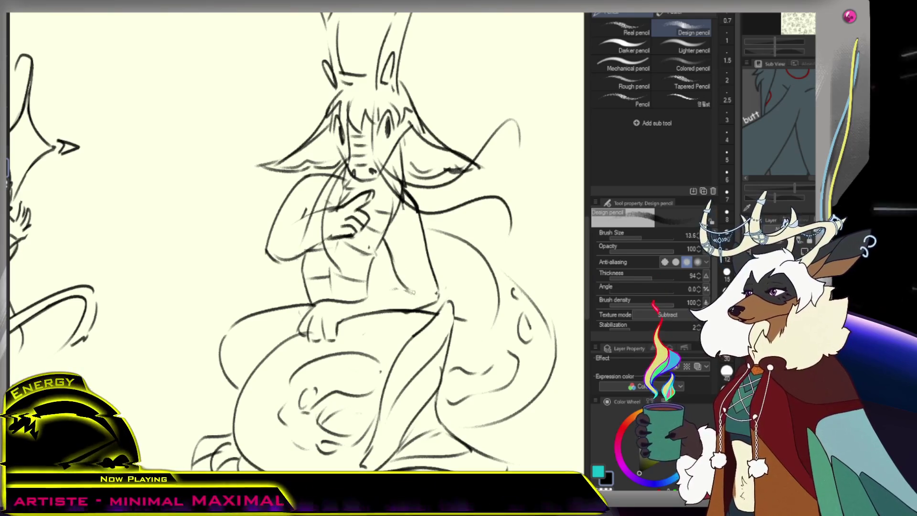
# - Add a stroke across the figure's lap and erase stray marks around it
pyautogui.moveTo(399, 280); pyautogui.dragTo(348, 304)
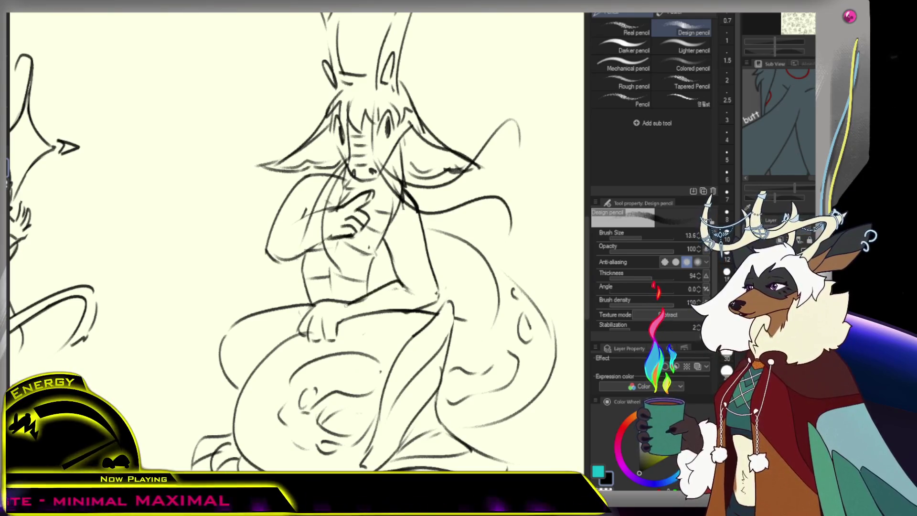
pyautogui.press('e')
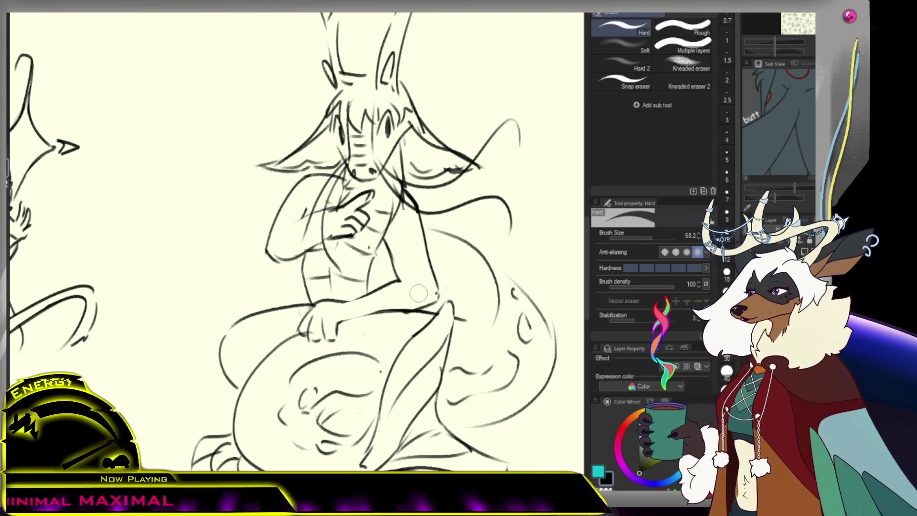
pyautogui.scroll(-3, 410, 259)
pyautogui.scroll(1, 384, 242)
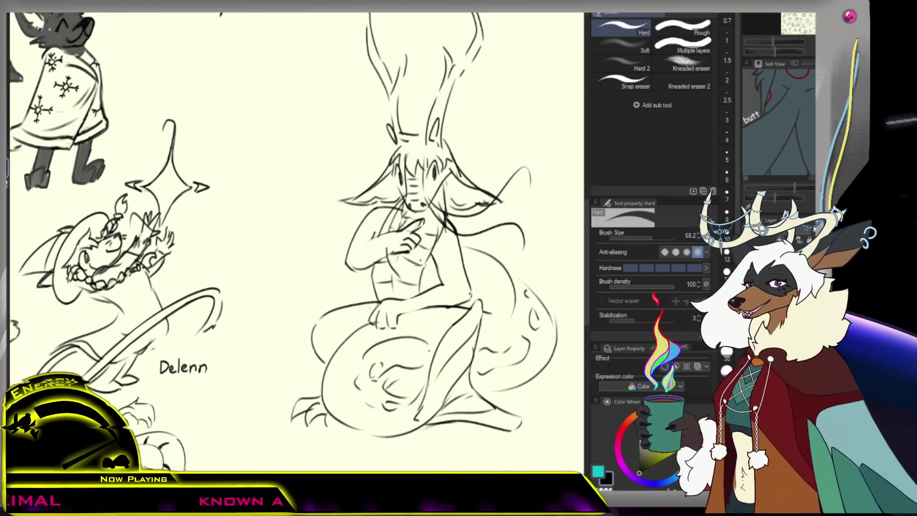
pyautogui.press('p')
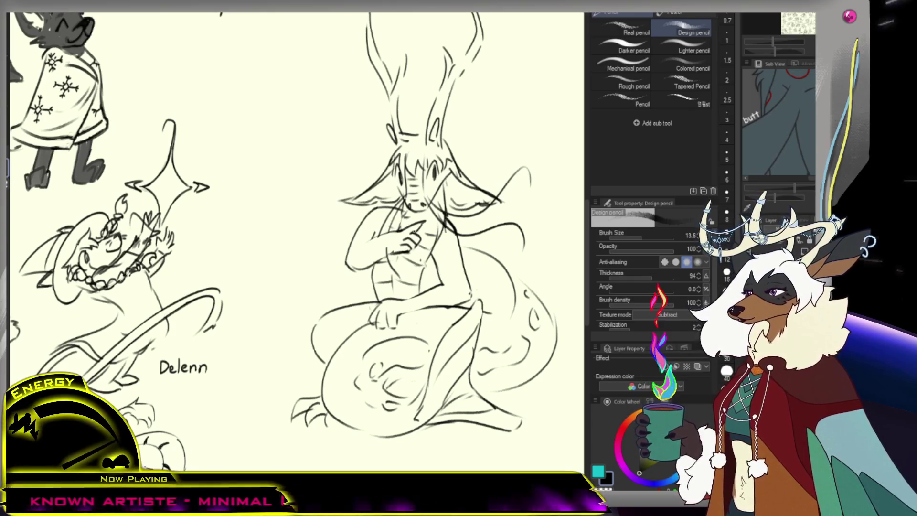
pyautogui.press('e')
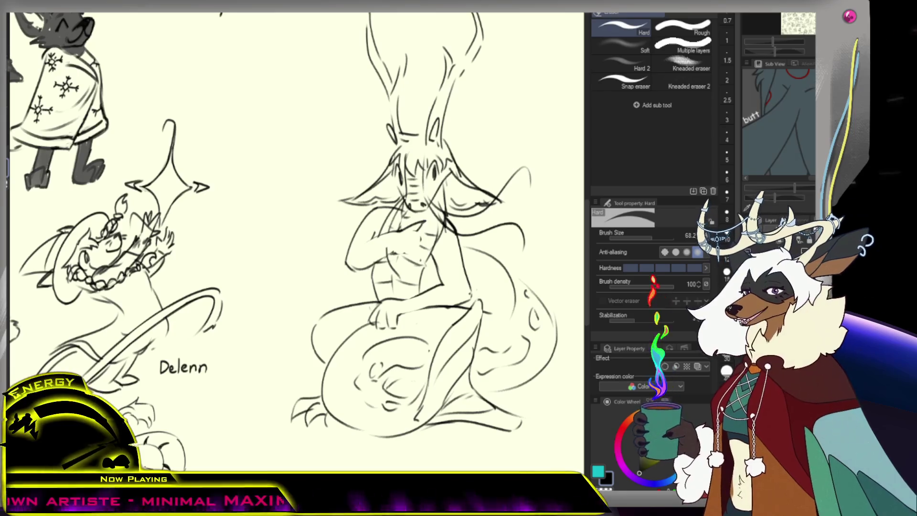
pyautogui.press('p')
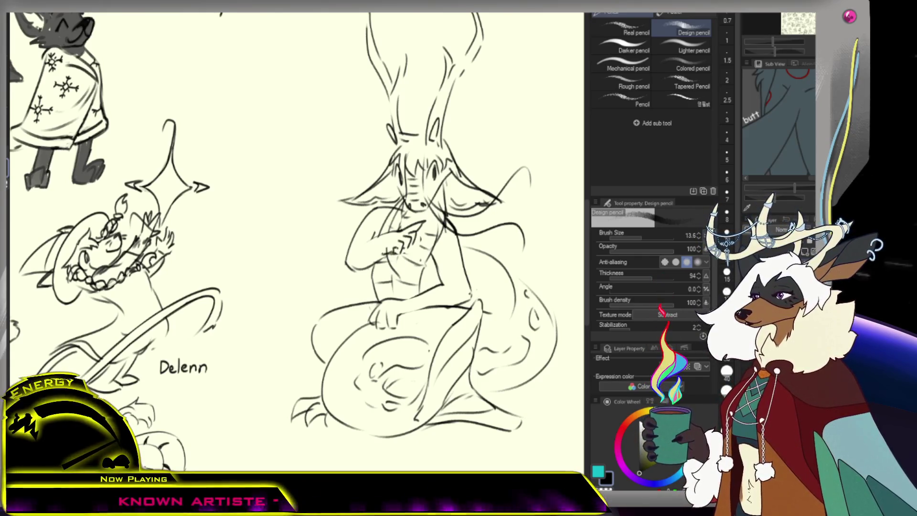
pyautogui.hotkey('ctrl', '-')
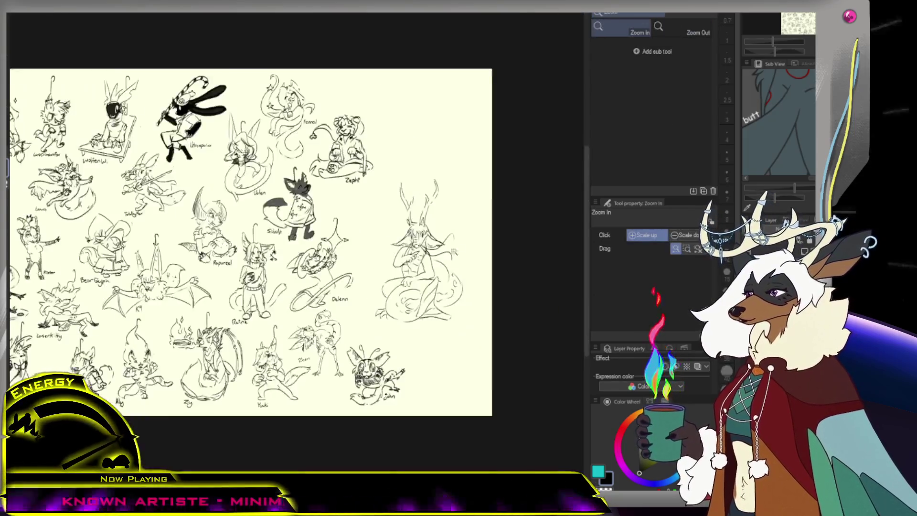
# - Redraw the antlered figure's arm across its chest, undoing the rejected strokes
pyautogui.click(451, 254)
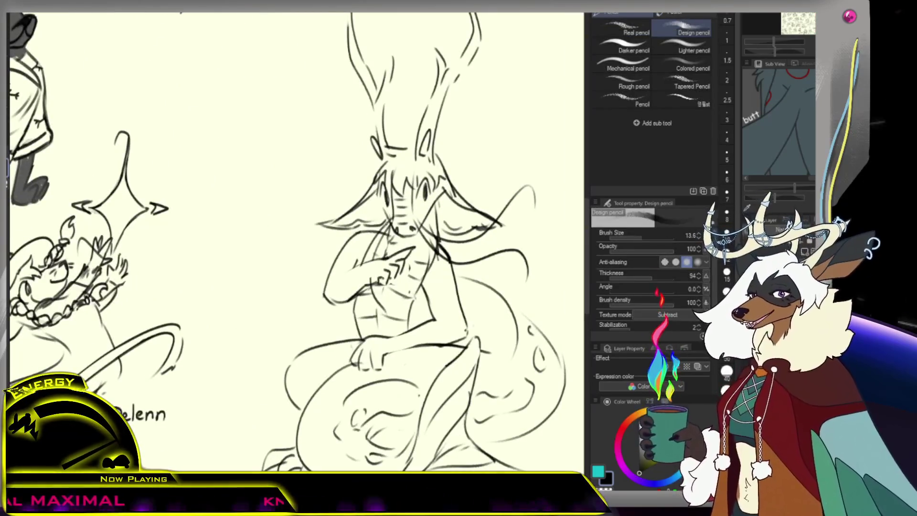
pyautogui.moveTo(392, 216); pyautogui.dragTo(359, 281)
pyautogui.moveTo(379, 236)
pyautogui.mouseDown()
pyautogui.moveTo(362, 279)
pyautogui.moveTo(375, 242)
pyautogui.moveTo(371, 290)
pyautogui.mouseUp()
pyautogui.hotkey('ctrl', 'z')
pyautogui.hotkey('ctrl', 'z')
pyautogui.moveTo(392, 223); pyautogui.dragTo(371, 303)
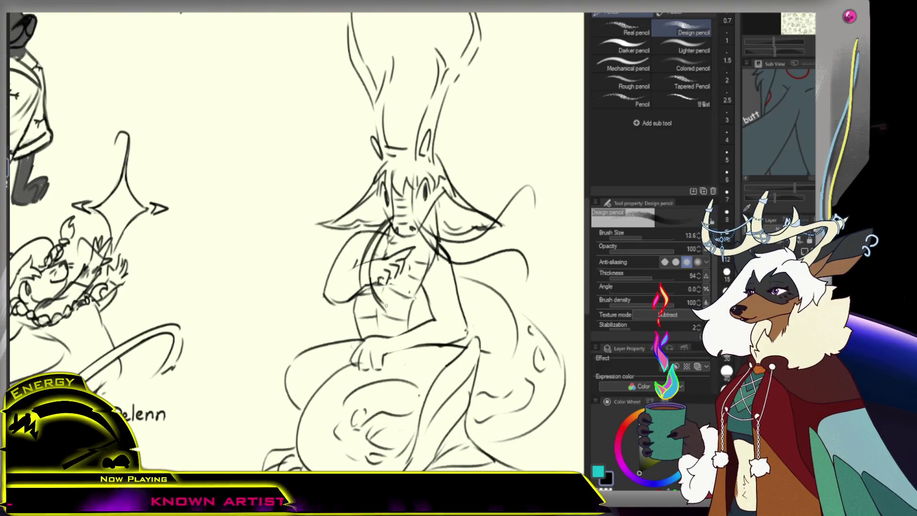
pyautogui.moveTo(384, 235); pyautogui.dragTo(371, 291)
pyautogui.hotkey('ctrl', 'z')
pyautogui.hotkey('ctrl', 'z')
pyautogui.moveTo(392, 222); pyautogui.dragTo(368, 302)
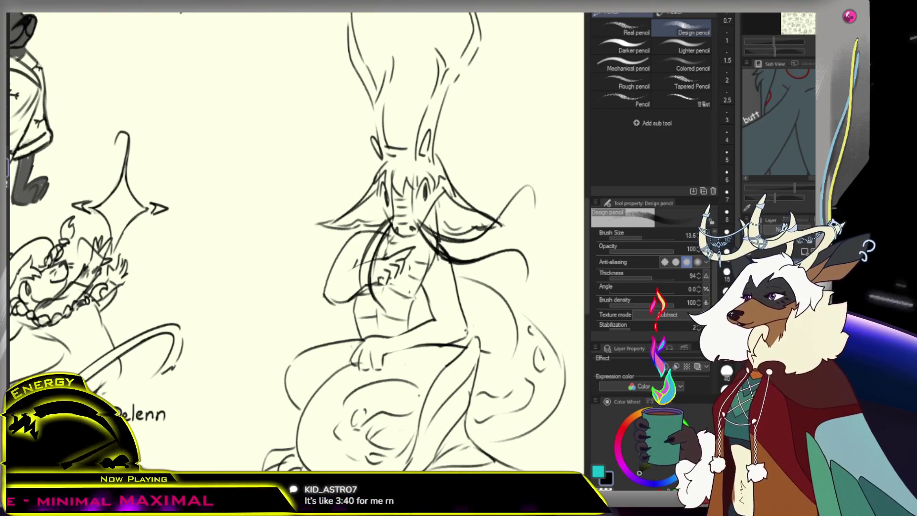
# - Write the name 'Cyphin' beside the sketch
pyautogui.scroll(-5, 502, 210)
pyautogui.scroll(2, 501, 210)
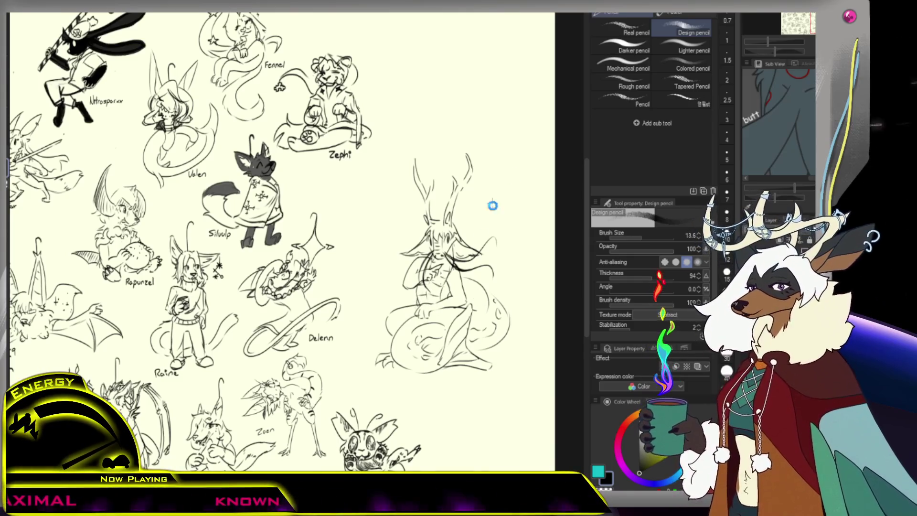
pyautogui.scroll(-5, 504, 188)
pyautogui.scroll(8, 456, 257)
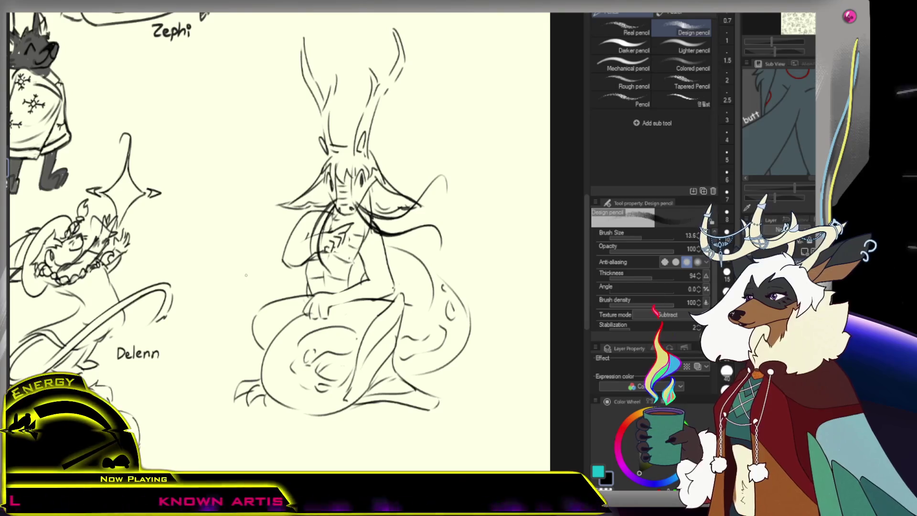
pyautogui.moveTo(239, 279)
pyautogui.mouseDown()
pyautogui.moveTo(237, 292)
pyautogui.moveTo(278, 288)
pyautogui.mouseUp()
pyautogui.scroll(-4, 277, 287)
pyautogui.scroll(3, 326, 273)
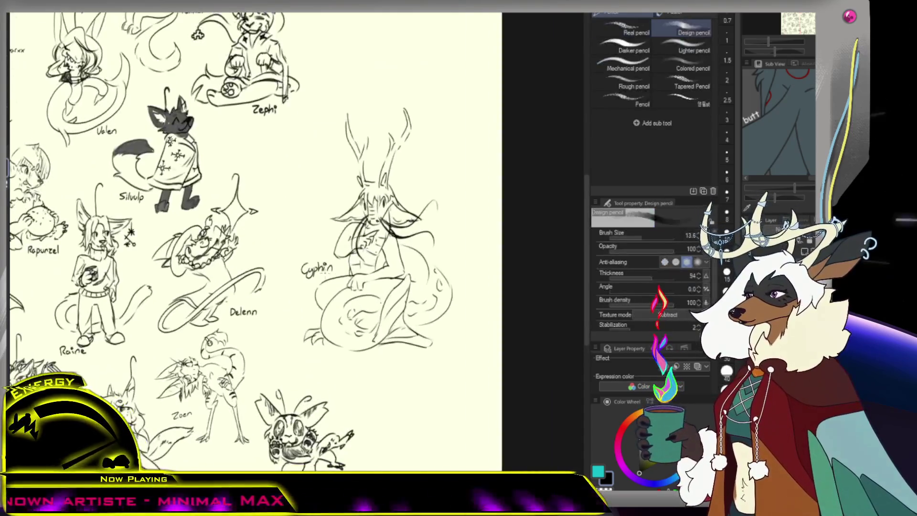
# - Lasso-select the whole Cyphin sketch with the freehand selection tool
pyautogui.hotkey('ctrl', 'space')
pyautogui.scroll(-3, 390, 242)
pyautogui.scroll(2, 390, 242)
pyautogui.press('m')
pyautogui.moveTo(471, 190)
pyautogui.mouseDown()
pyautogui.moveTo(295, 297)
pyautogui.moveTo(480, 328)
pyautogui.mouseUp()
pyautogui.click(436, 174)
pyautogui.moveTo(426, 150)
pyautogui.mouseDown()
pyautogui.moveTo(297, 330)
pyautogui.moveTo(488, 307)
pyautogui.moveTo(432, 167)
pyautogui.mouseUp()
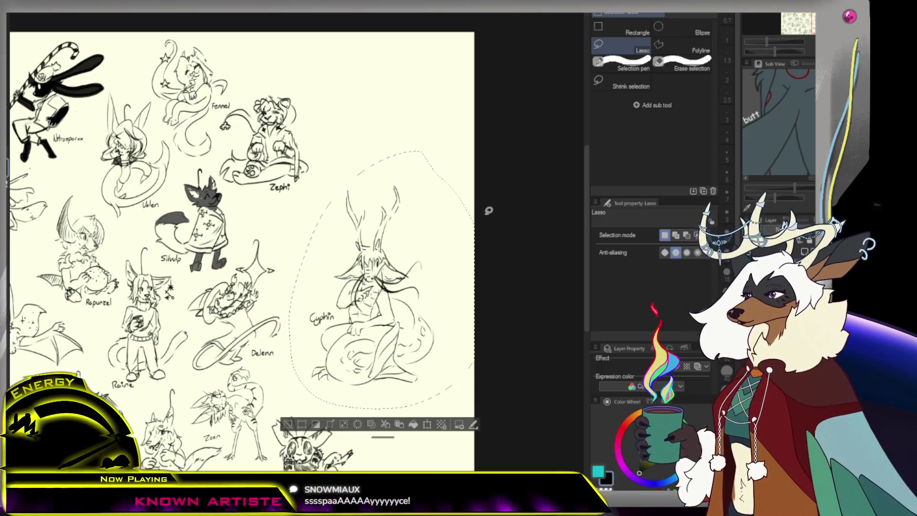
# - Scale the selected Cyphin sketch to about 73% and move it down-left beside Delenn, then deselect
pyautogui.hotkey('ctrl', 't')
pyautogui.moveTo(475, 409); pyautogui.dragTo(427, 343)
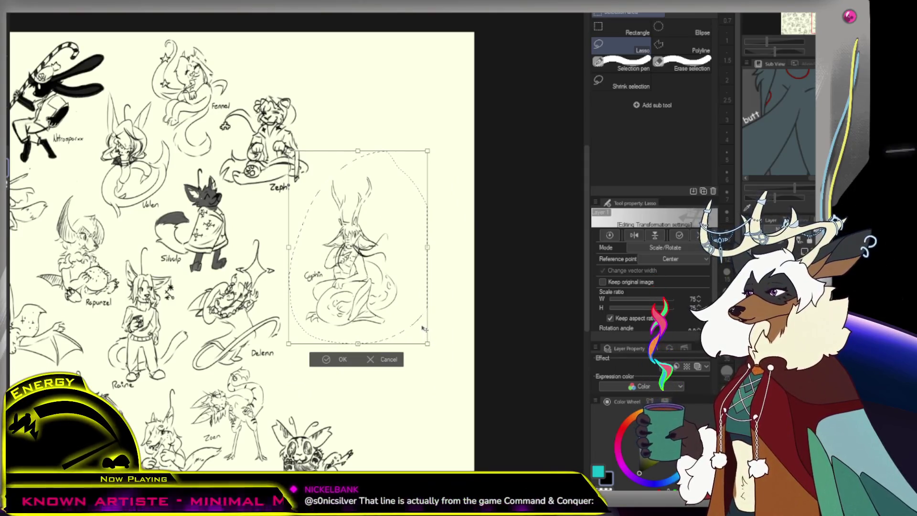
pyautogui.moveTo(428, 343)
pyautogui.mouseDown()
pyautogui.moveTo(415, 326)
pyautogui.moveTo(420, 333)
pyautogui.mouseUp()
pyautogui.moveTo(399, 303); pyautogui.dragTo(382, 401)
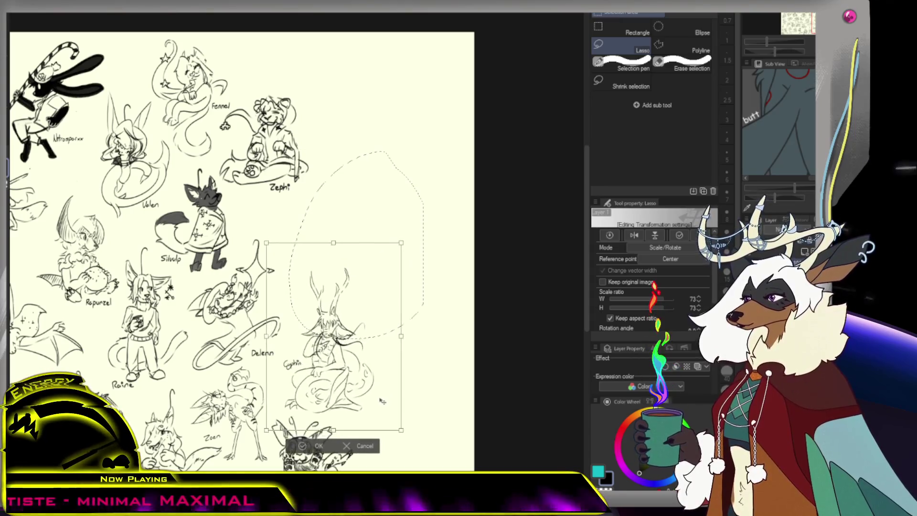
pyautogui.press('Return')
pyautogui.hotkey('ctrl', 'd')
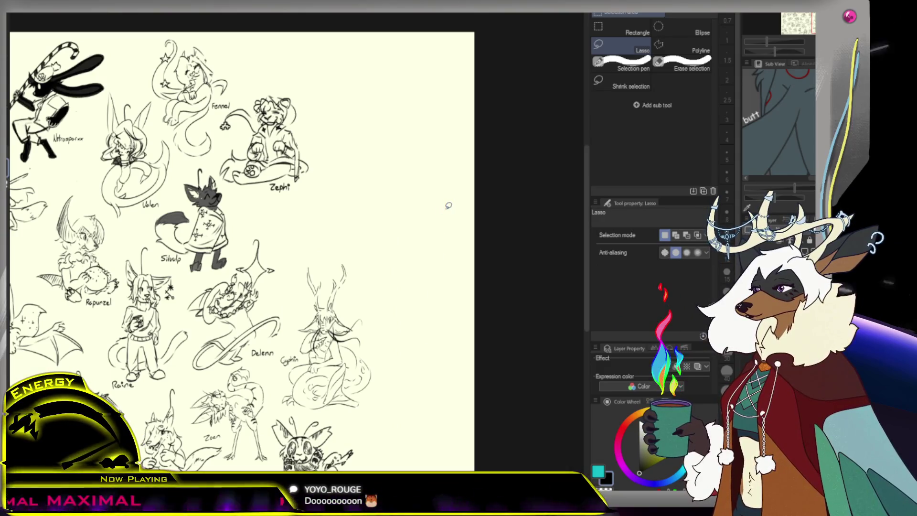
pyautogui.hotkey('ctrl', '0')
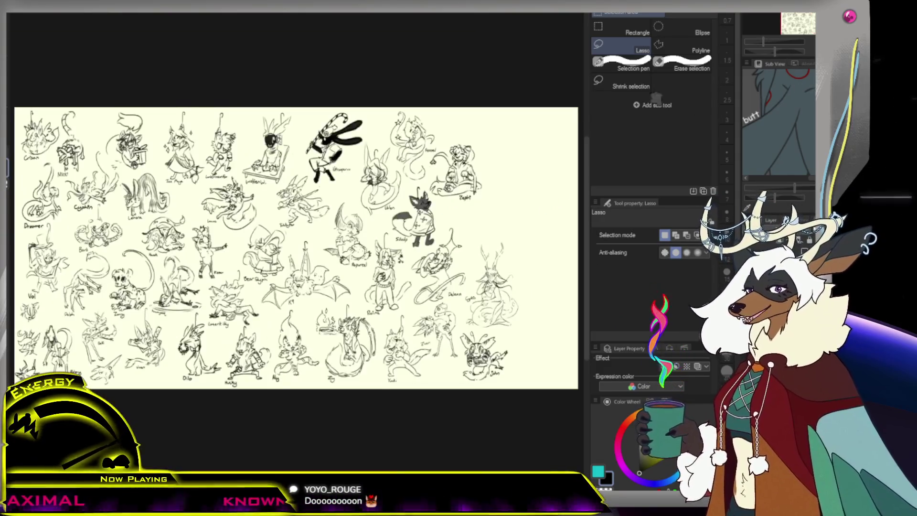
pyautogui.press('p')
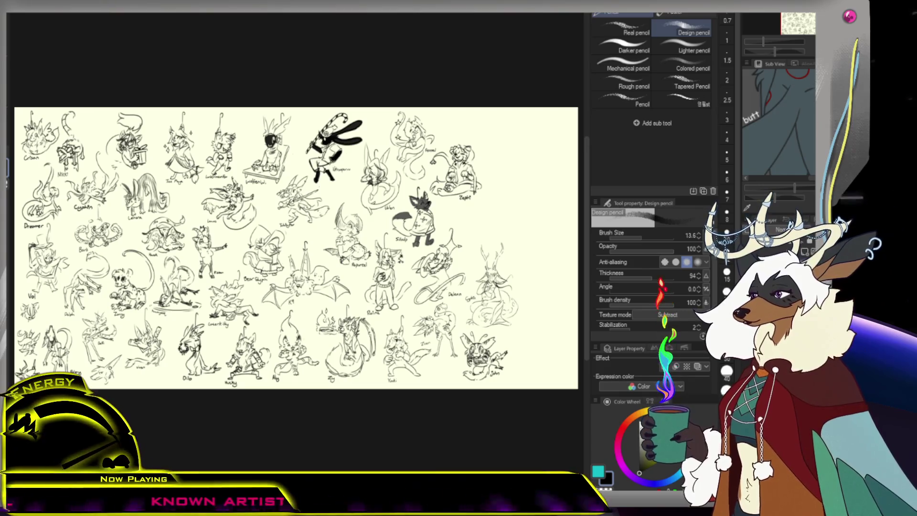
pyautogui.hotkey('ctrl', '+')
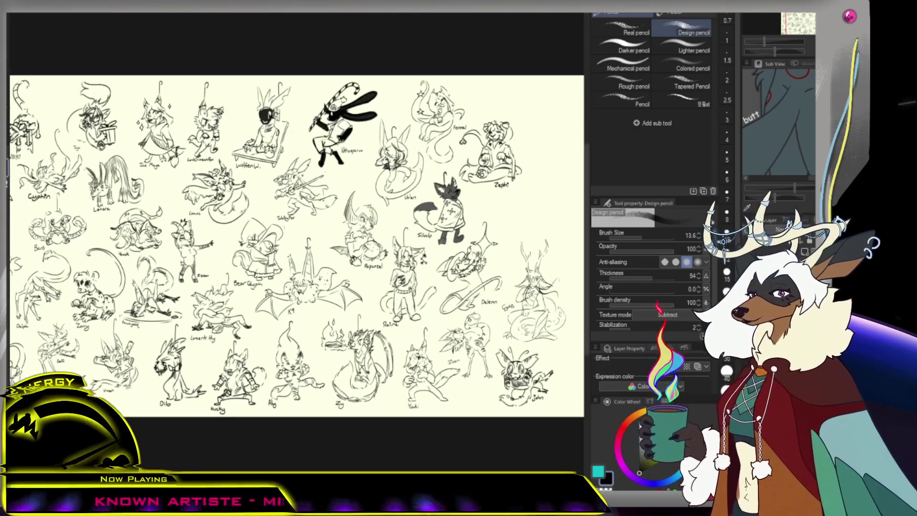
pyautogui.hotkey('ctrl', '-')
pyautogui.hotkey('ctrl', '+')
pyautogui.hotkey('ctrl', '+')
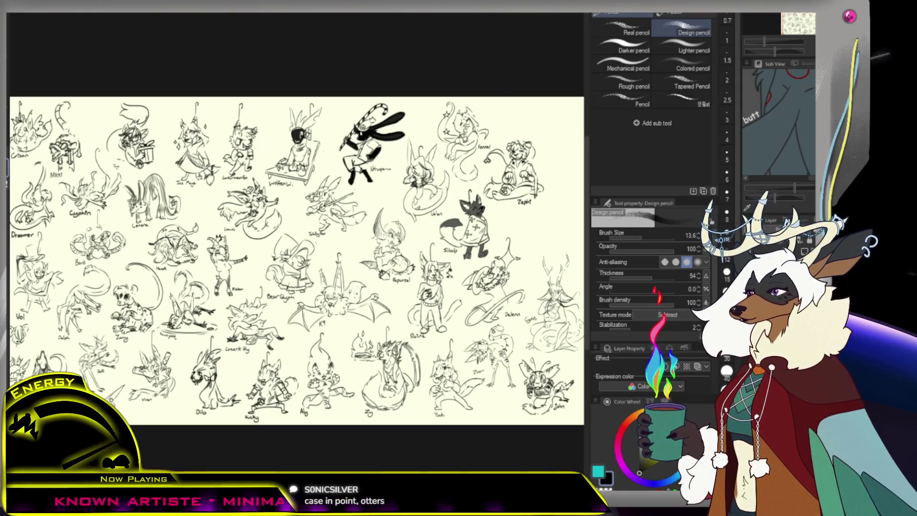
# - Zoom in on the blank area right of Zepht and start the head outline
pyautogui.press('/')
pyautogui.scroll(-3, 508, 198)
pyautogui.scroll(5, 520, 143)
pyautogui.scroll(-1, 433, 189)
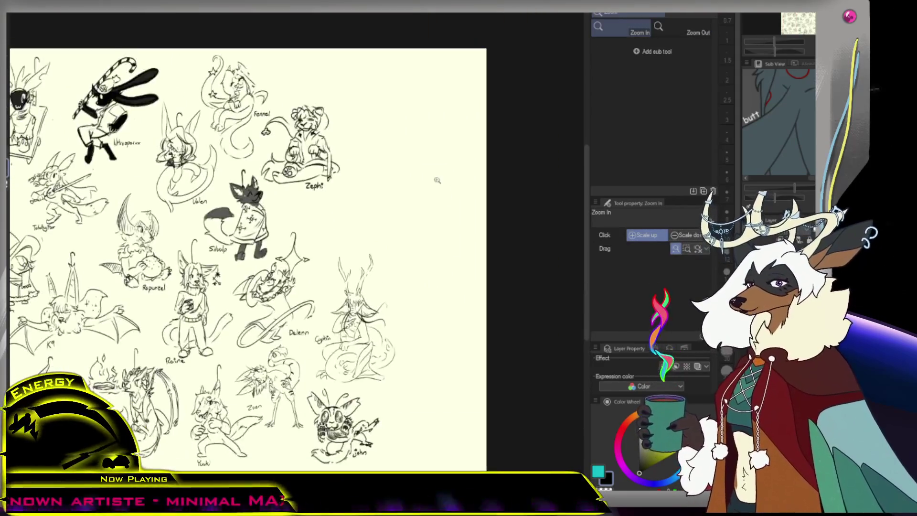
pyautogui.scroll(1, 447, 160)
pyautogui.press('p')
pyautogui.moveTo(401, 184)
pyautogui.mouseDown()
pyautogui.moveTo(412, 204)
pyautogui.moveTo(403, 189)
pyautogui.mouseUp()
pyautogui.hotkey('ctrl', 'z')
pyautogui.hotkey('ctrl', 'z')
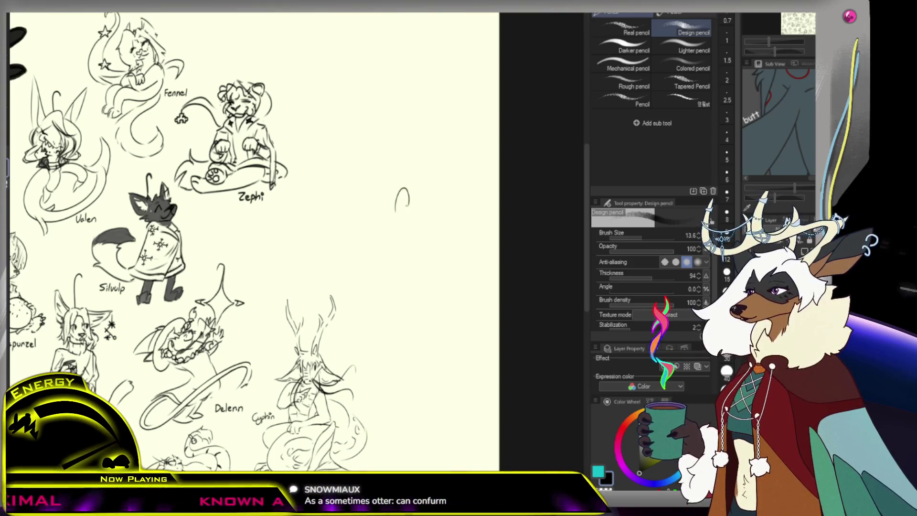
# - Draw the head's right side and the hooked check-mark face strokes, erasing a stray fragment
pyautogui.moveTo(407, 200)
pyautogui.mouseDown()
pyautogui.moveTo(409, 209)
pyautogui.moveTo(402, 203)
pyautogui.mouseUp()
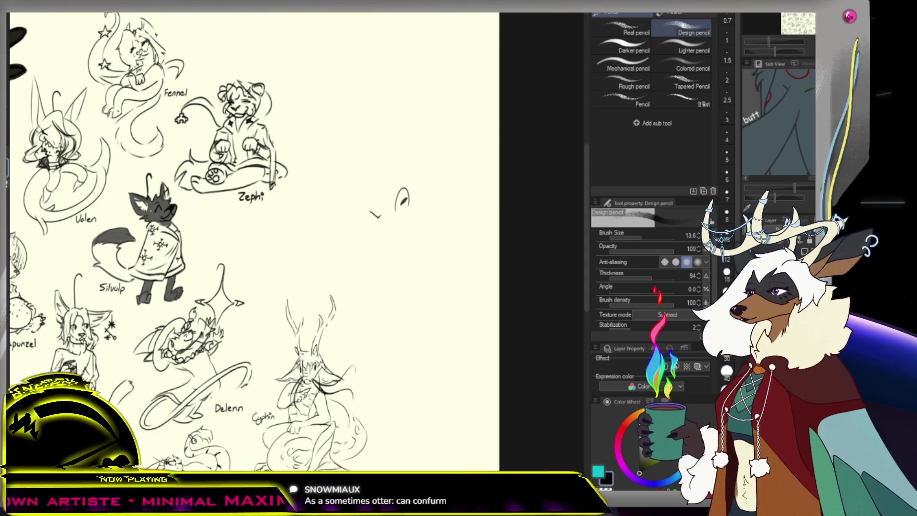
pyautogui.moveTo(381, 217); pyautogui.dragTo(389, 207)
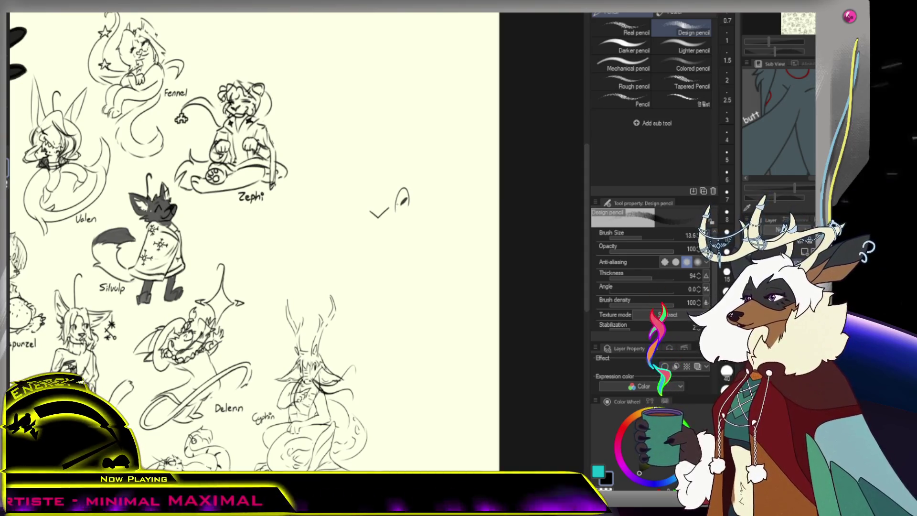
pyautogui.hotkey('ctrl', 'z')
pyautogui.moveTo(368, 213); pyautogui.dragTo(389, 208)
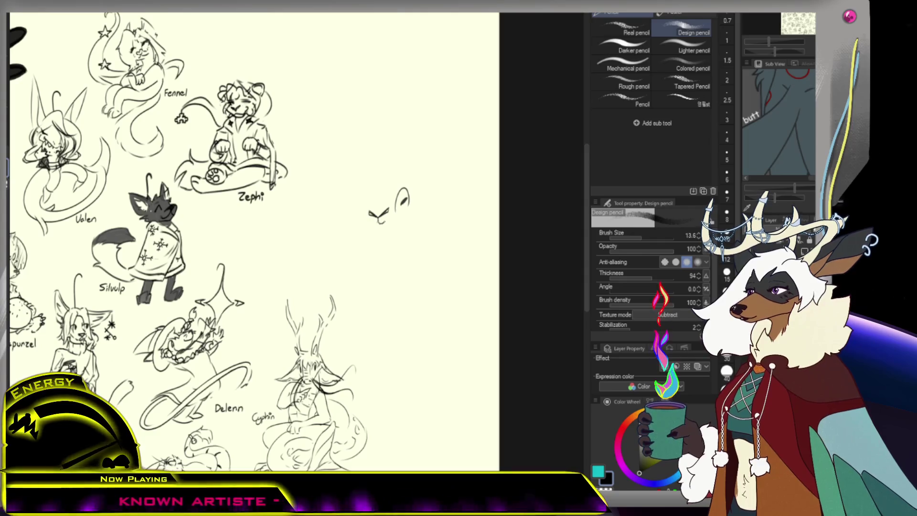
pyautogui.moveTo(379, 222); pyautogui.dragTo(397, 211)
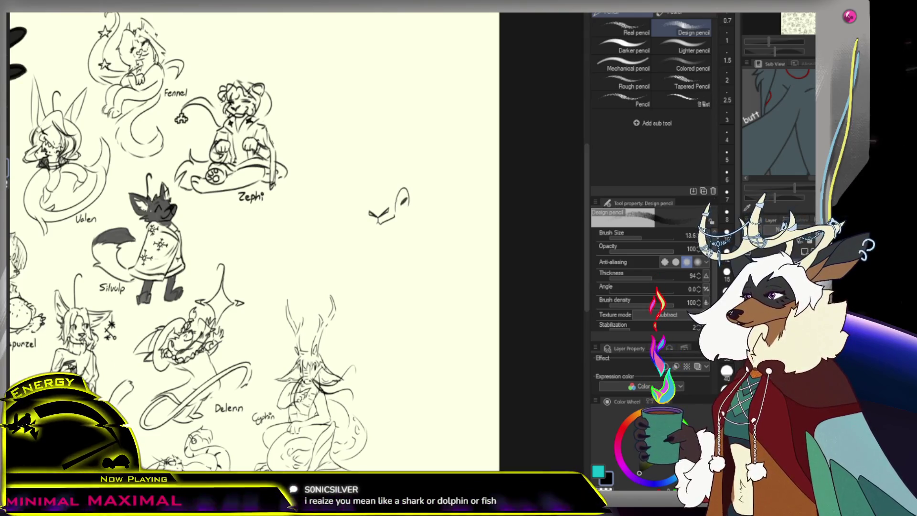
pyautogui.press('e')
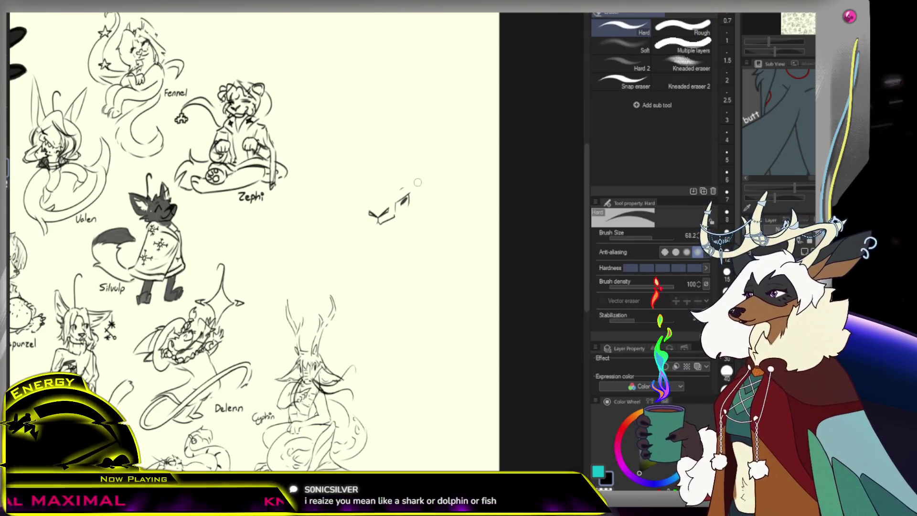
pyautogui.moveTo(412, 193); pyautogui.dragTo(416, 186)
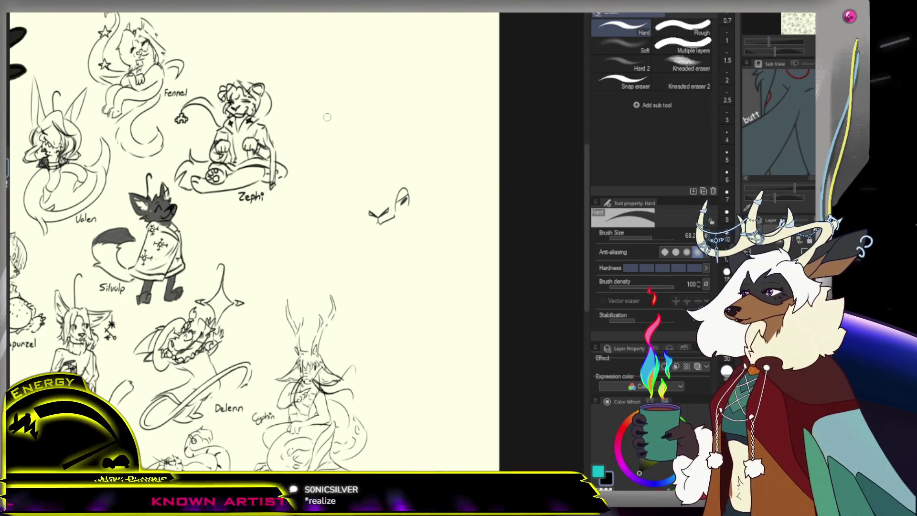
pyautogui.press('p')
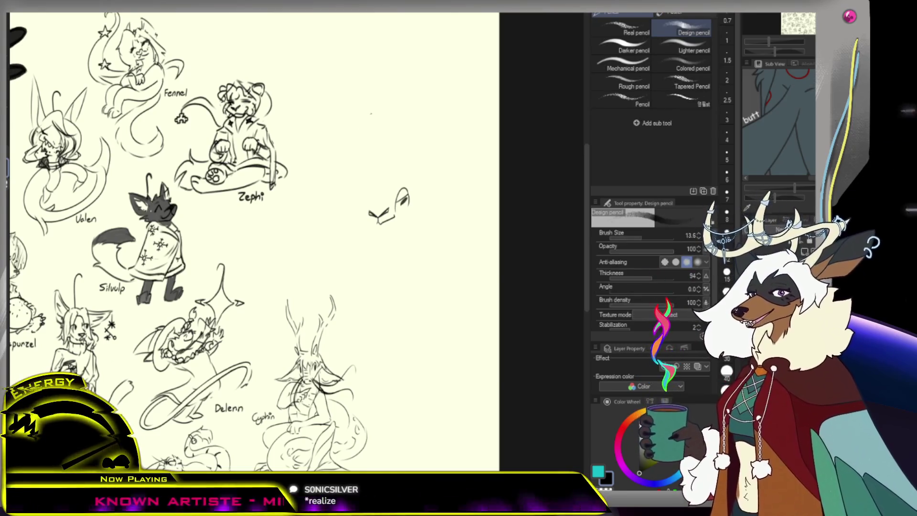
# - Sketch the arched, swept-back hair line over the head, undoing misplaced strokes
pyautogui.moveTo(389, 140)
pyautogui.mouseDown()
pyautogui.moveTo(369, 193)
pyautogui.moveTo(403, 163)
pyautogui.mouseUp()
pyautogui.hotkey('ctrl', 'z')
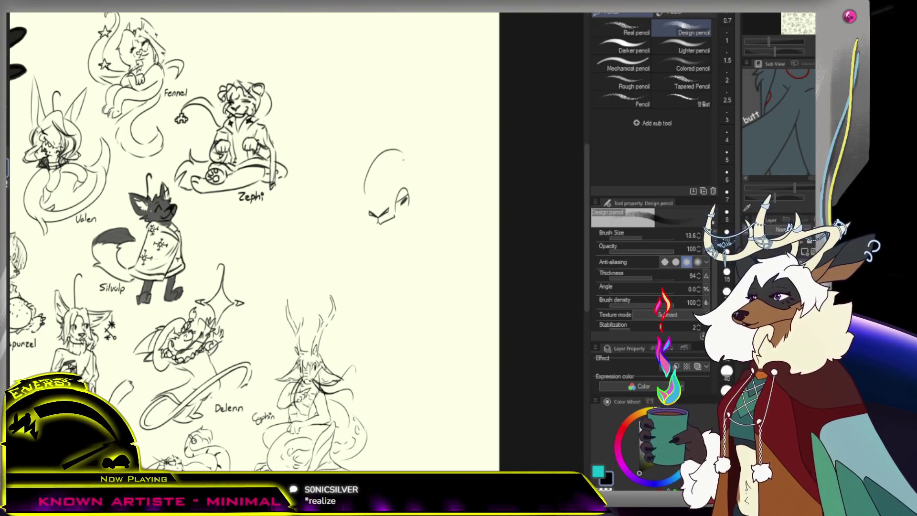
pyautogui.hotkey('ctrl', 'z')
pyautogui.moveTo(362, 192)
pyautogui.mouseDown()
pyautogui.moveTo(391, 196)
pyautogui.moveTo(409, 184)
pyautogui.mouseUp()
pyautogui.hotkey('ctrl', 'z')
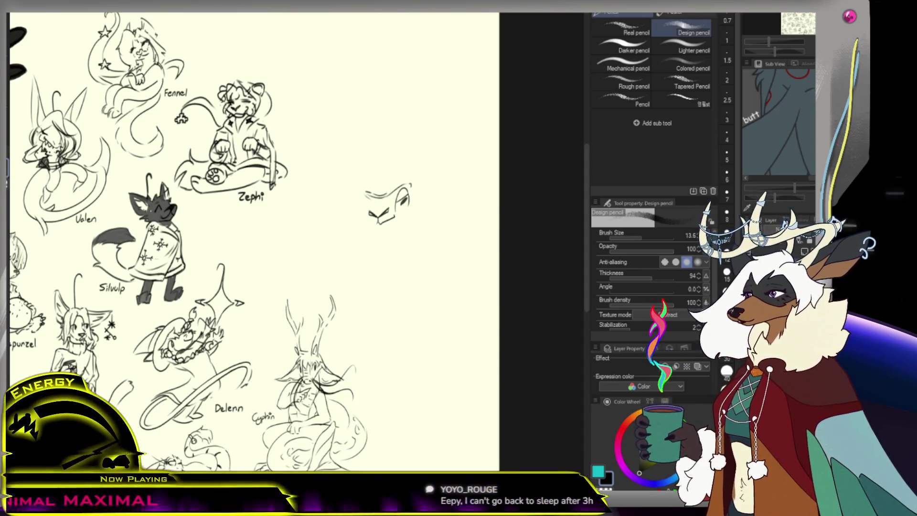
pyautogui.moveTo(373, 176); pyautogui.dragTo(366, 194)
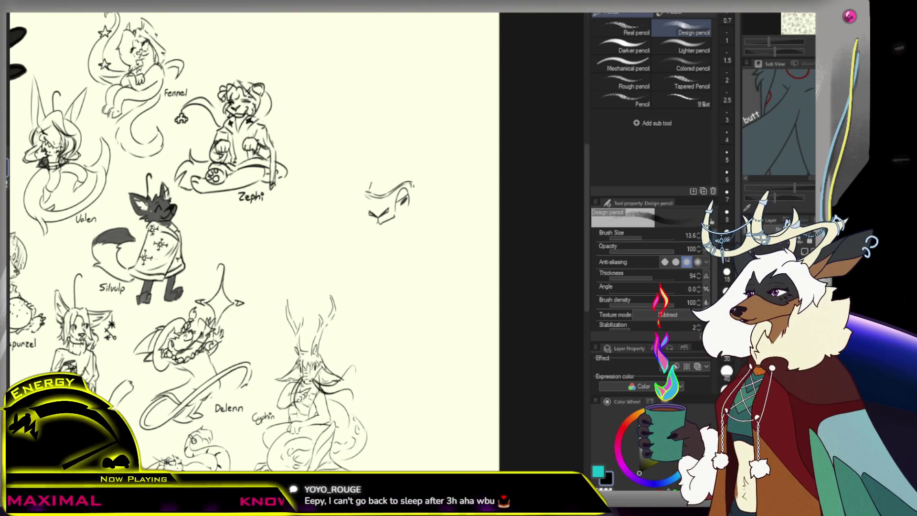
pyautogui.moveTo(380, 168); pyautogui.dragTo(419, 184)
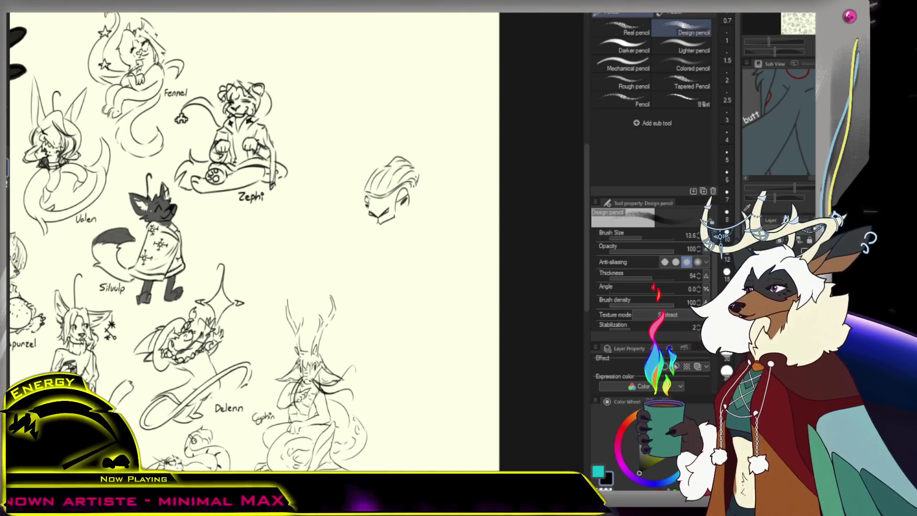
pyautogui.hotkey('ctrl', 'z')
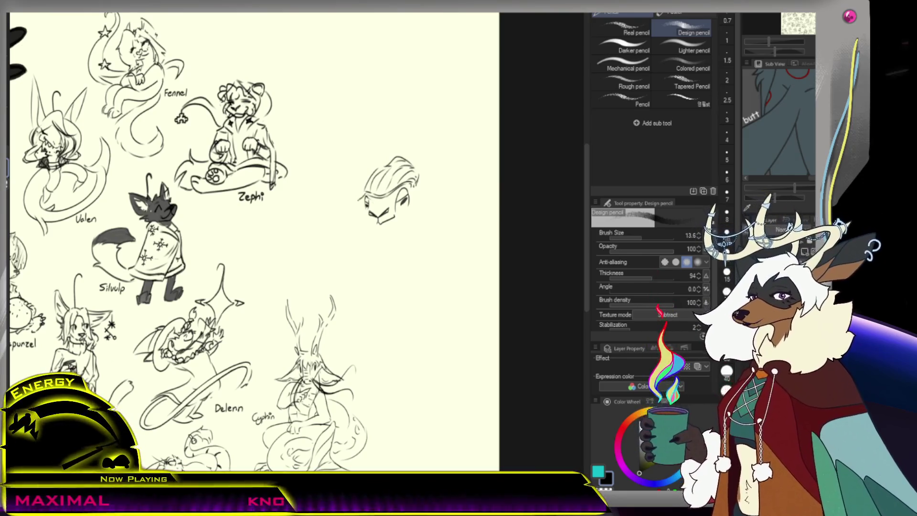
# - Add strokes to the head's left and right sides and erase stray lines near the eye
pyautogui.moveTo(360, 199); pyautogui.dragTo(354, 220)
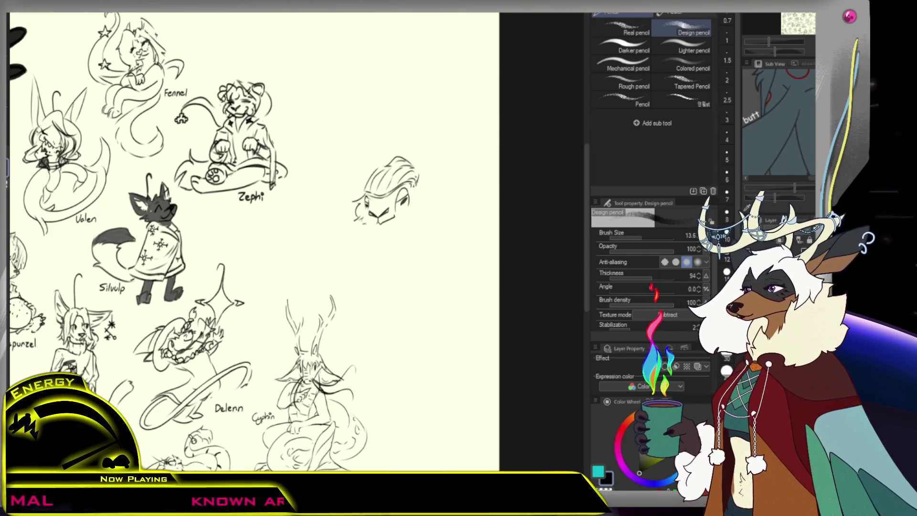
pyautogui.moveTo(416, 190); pyautogui.dragTo(428, 196)
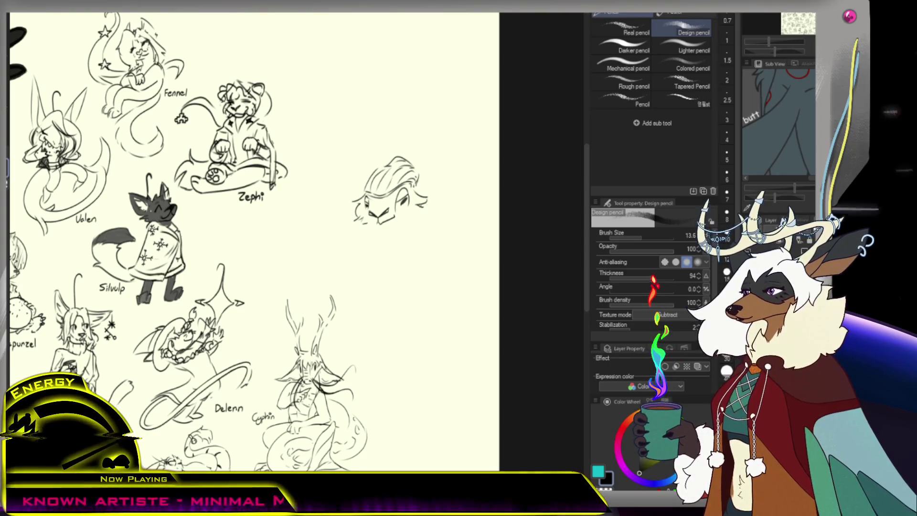
pyautogui.moveTo(418, 209); pyautogui.dragTo(429, 215)
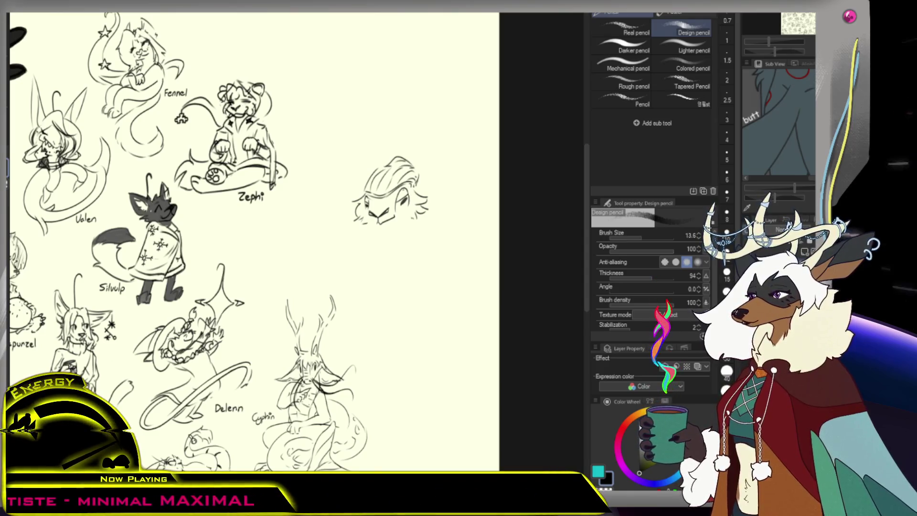
pyautogui.press('e')
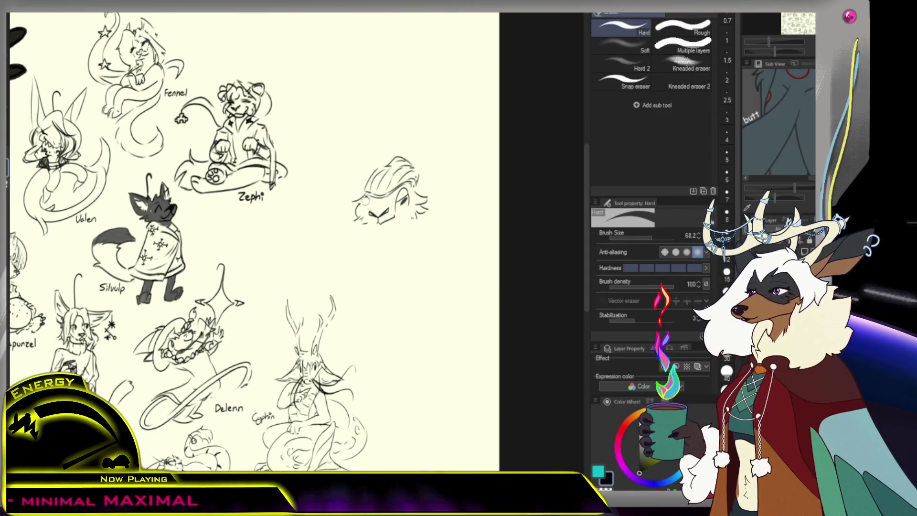
pyautogui.moveTo(382, 199); pyautogui.dragTo(397, 198)
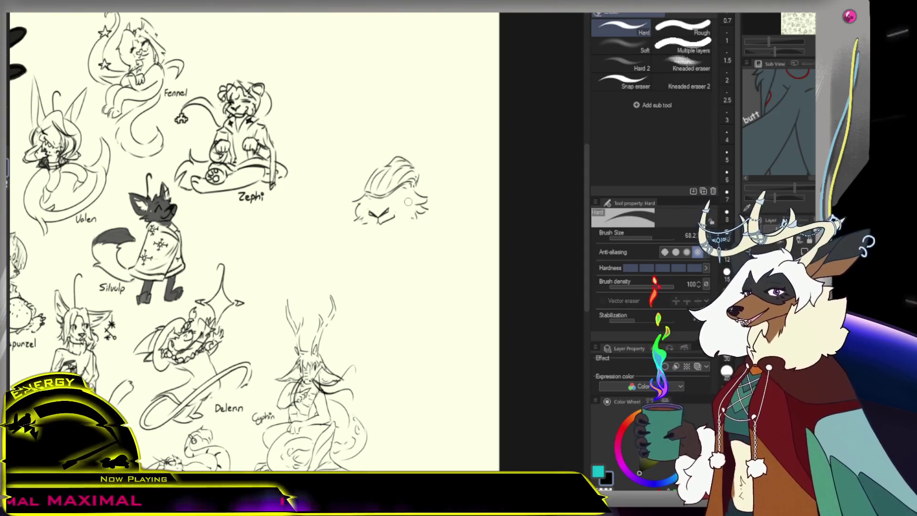
pyautogui.press('p')
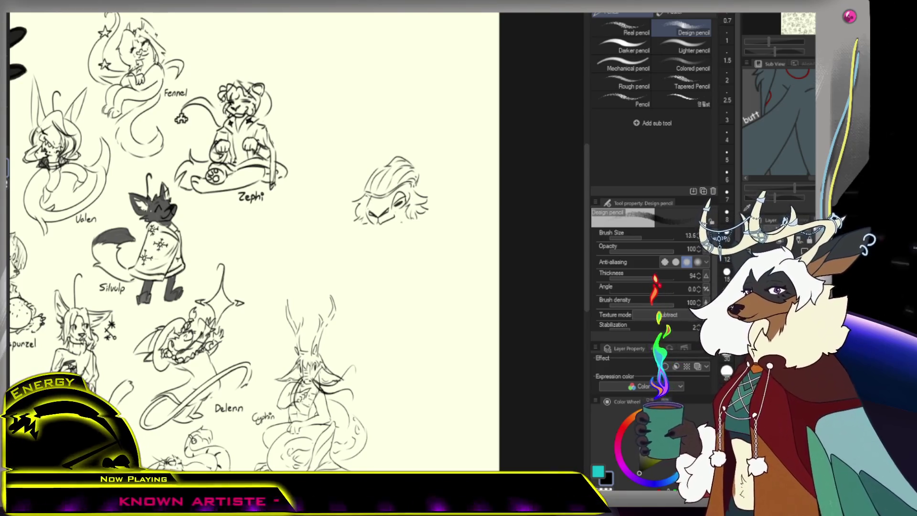
# - Draw a jaw mark below the chin, then undo part of it
pyautogui.moveTo(385, 227); pyautogui.dragTo(391, 238)
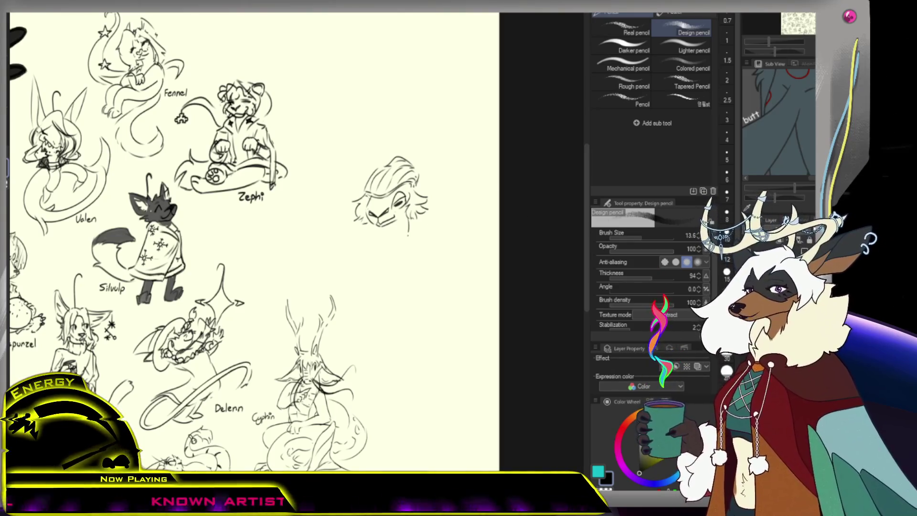
pyautogui.hotkey('ctrl', 'z')
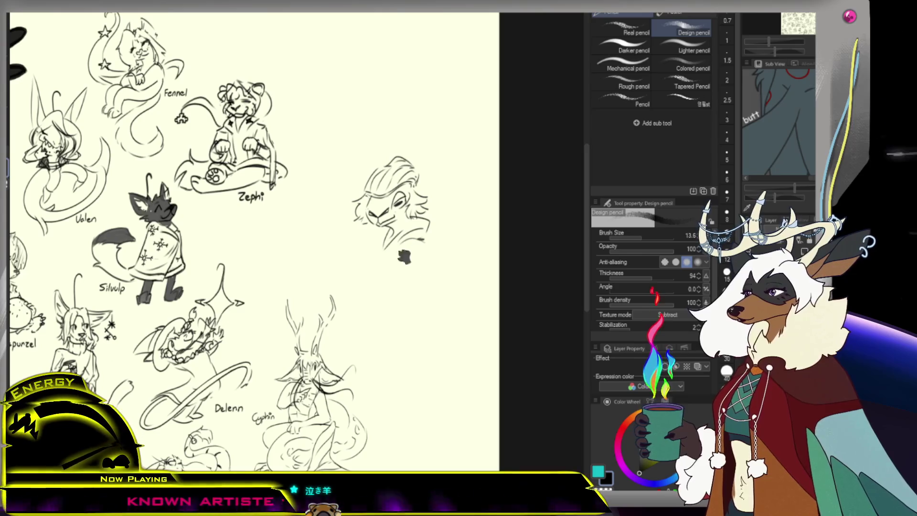
# - Draw the neck line plus the body's left side and bottom curve, undoing false starts
pyautogui.moveTo(400, 289); pyautogui.dragTo(414, 298)
pyautogui.moveTo(393, 236); pyautogui.dragTo(388, 271)
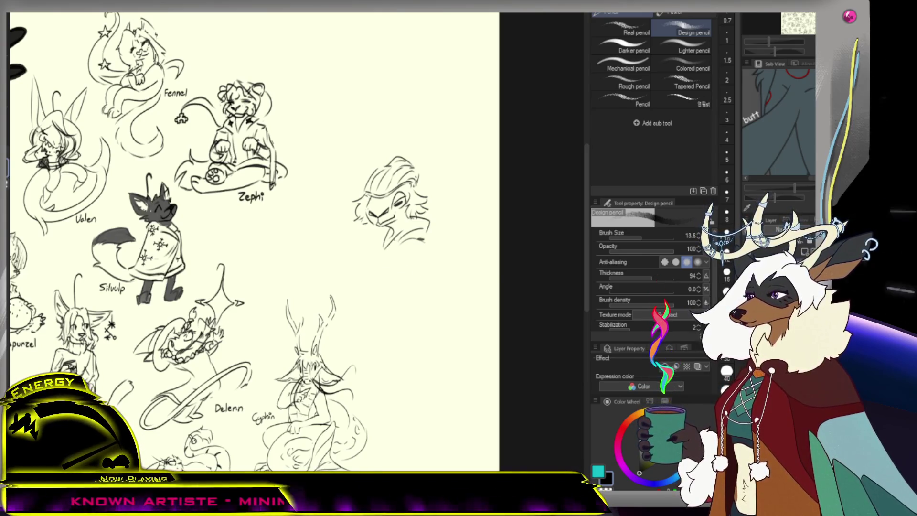
pyautogui.hotkey('ctrl', 'z')
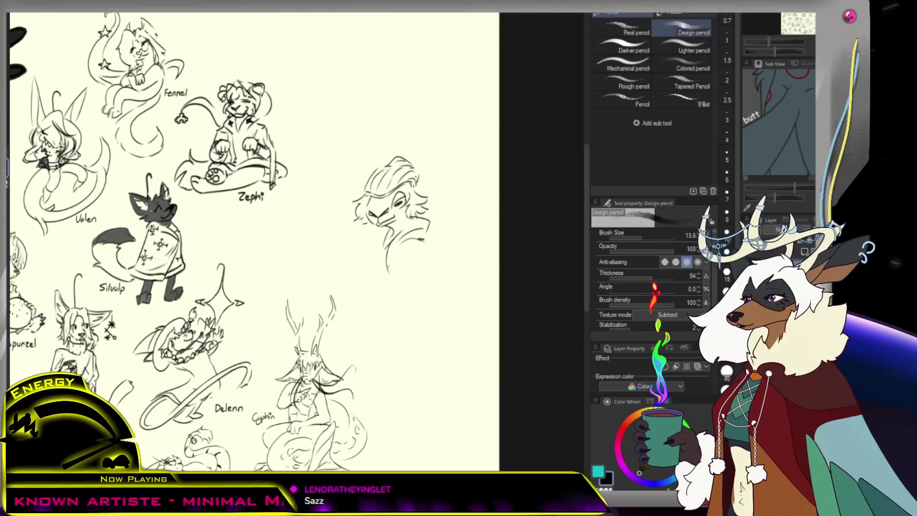
pyautogui.hotkey('ctrl', 'z')
pyautogui.moveTo(392, 244); pyautogui.dragTo(387, 287)
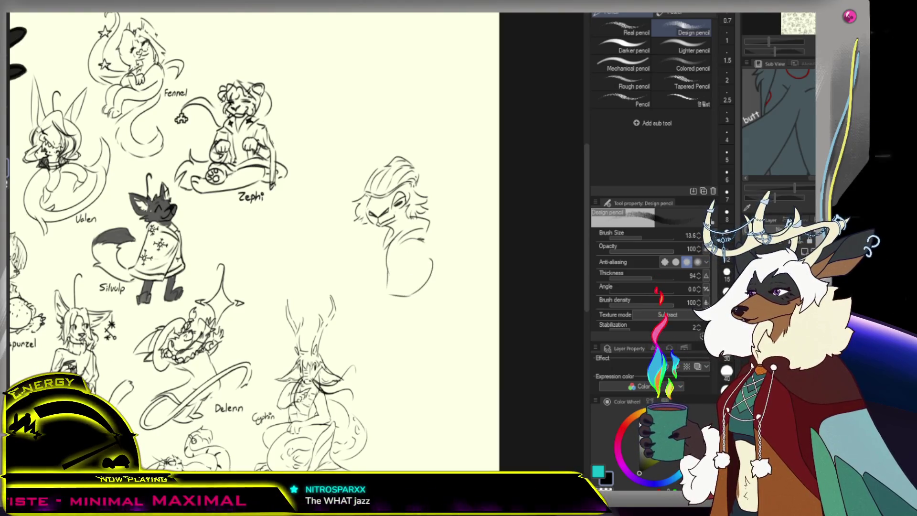
pyautogui.moveTo(382, 260); pyautogui.dragTo(370, 286)
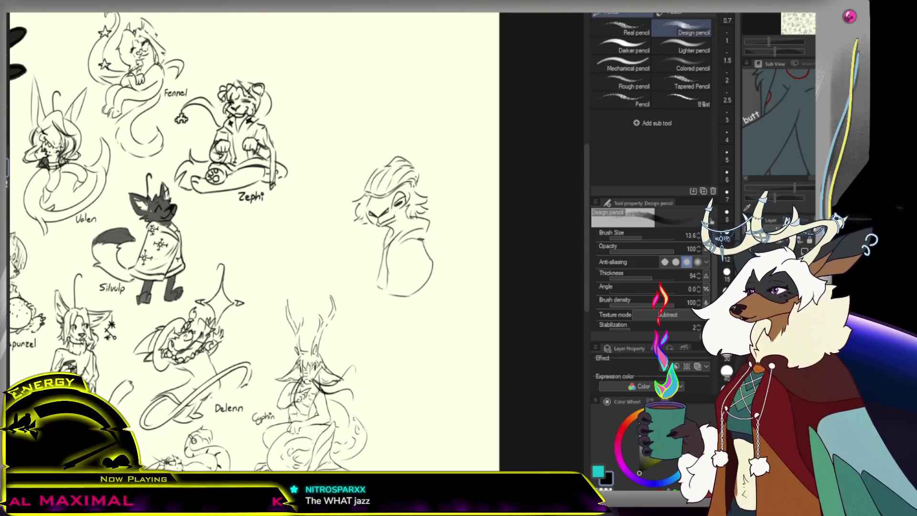
pyautogui.moveTo(396, 317); pyautogui.dragTo(414, 314)
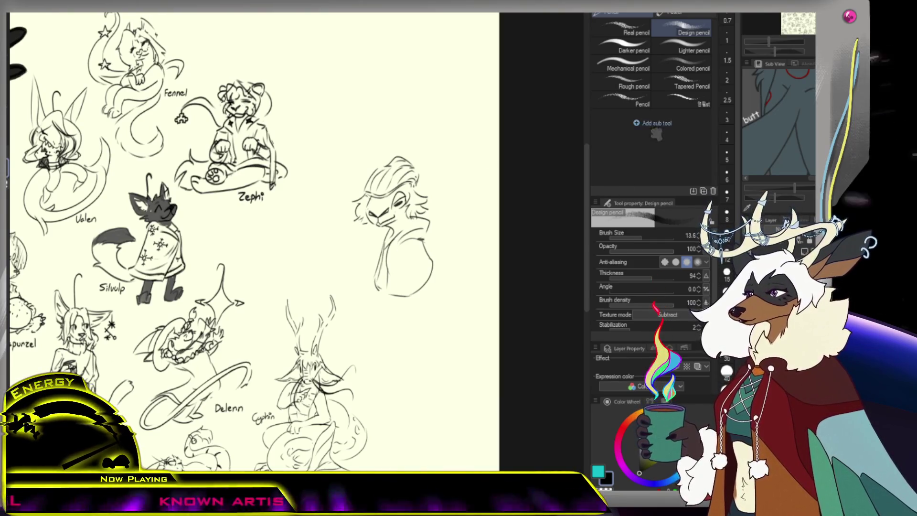
# - Raise the pencil size to 18.5 and refine the torso's left edge
pyautogui.press(']')
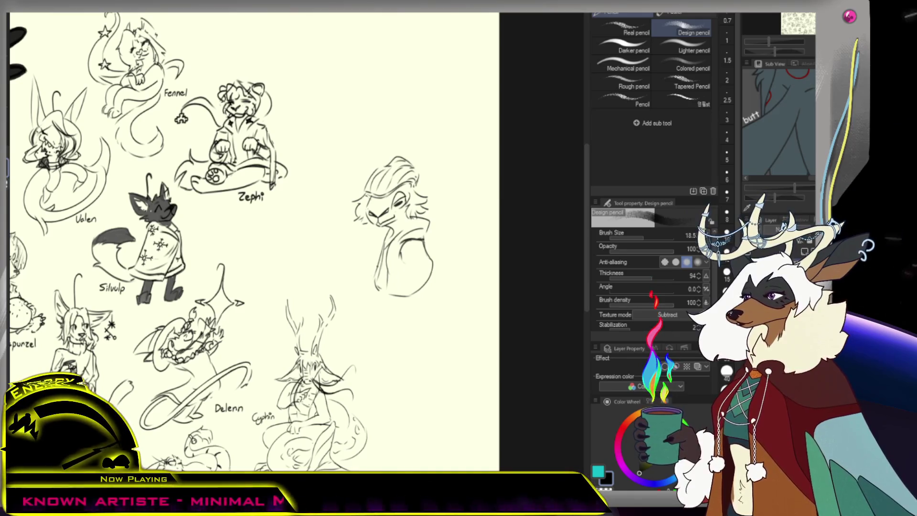
pyautogui.moveTo(376, 265); pyautogui.dragTo(371, 288)
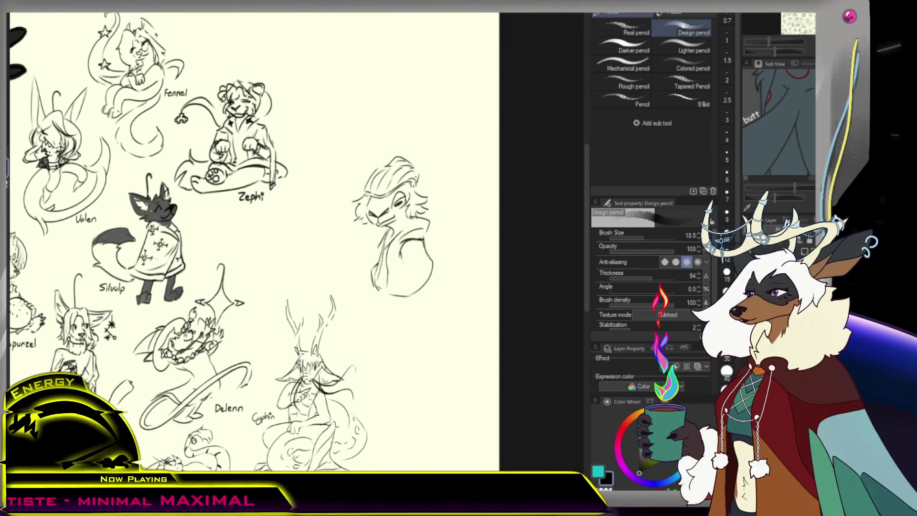
pyautogui.moveTo(368, 258)
pyautogui.mouseDown()
pyautogui.moveTo(367, 287)
pyautogui.moveTo(369, 269)
pyautogui.mouseUp()
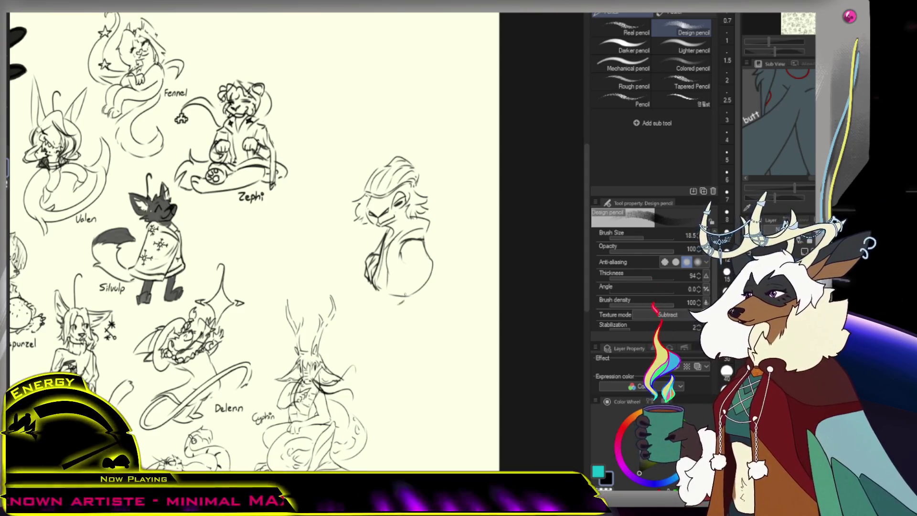
pyautogui.press('e')
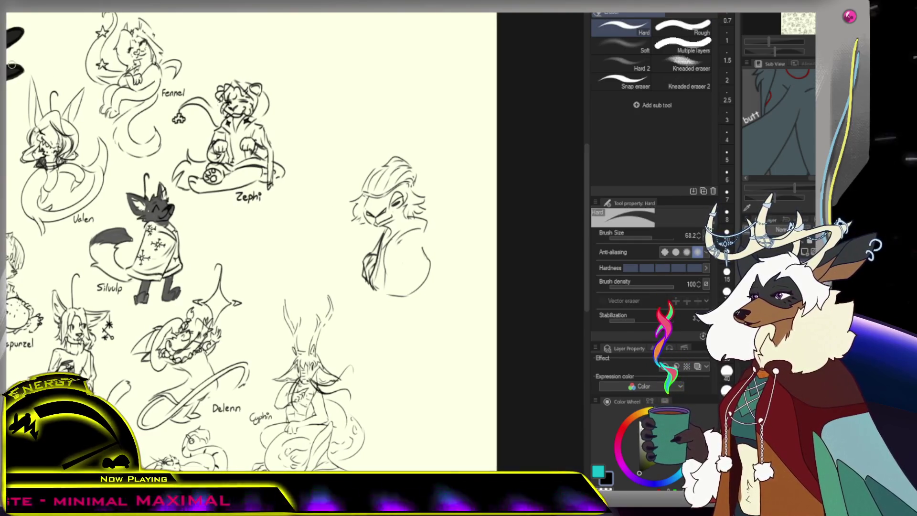
# - Extend the shoulder line to the right and add a stroke at the right shoulder
pyautogui.press('p')
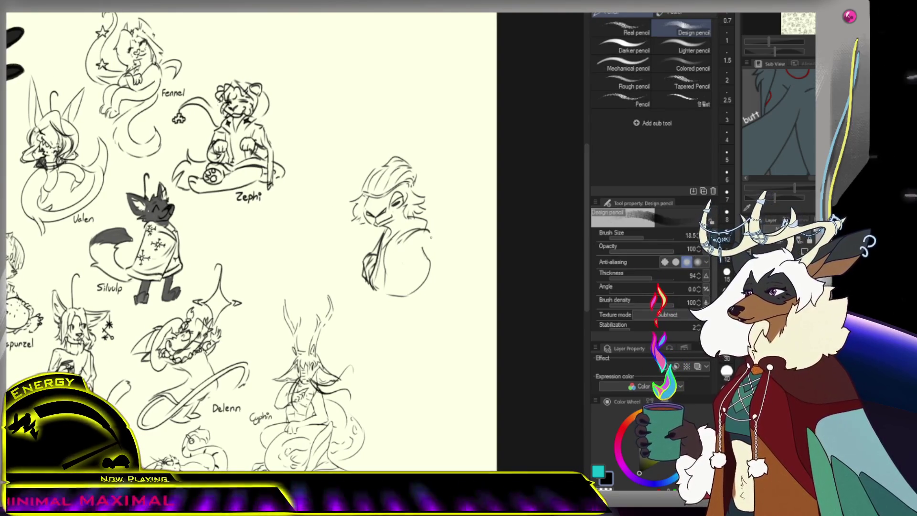
pyautogui.moveTo(410, 230); pyautogui.dragTo(444, 244)
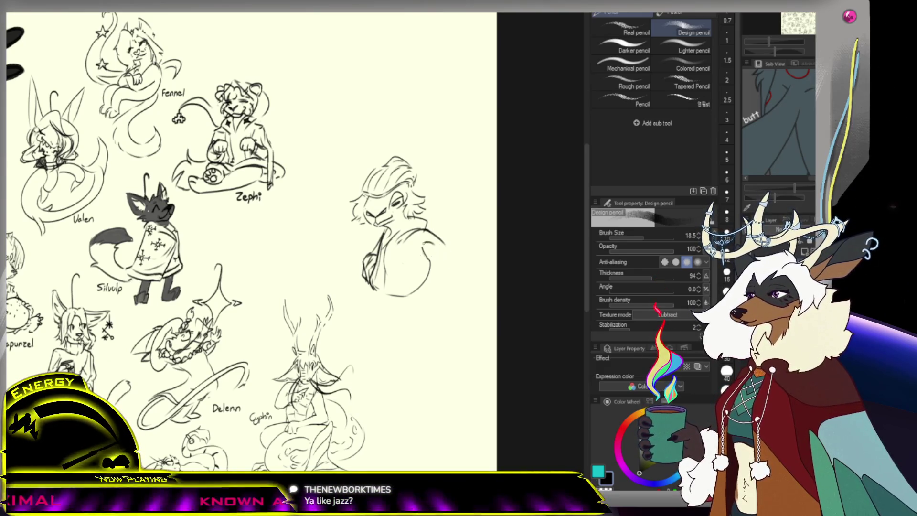
pyautogui.press('e')
pyautogui.press('p')
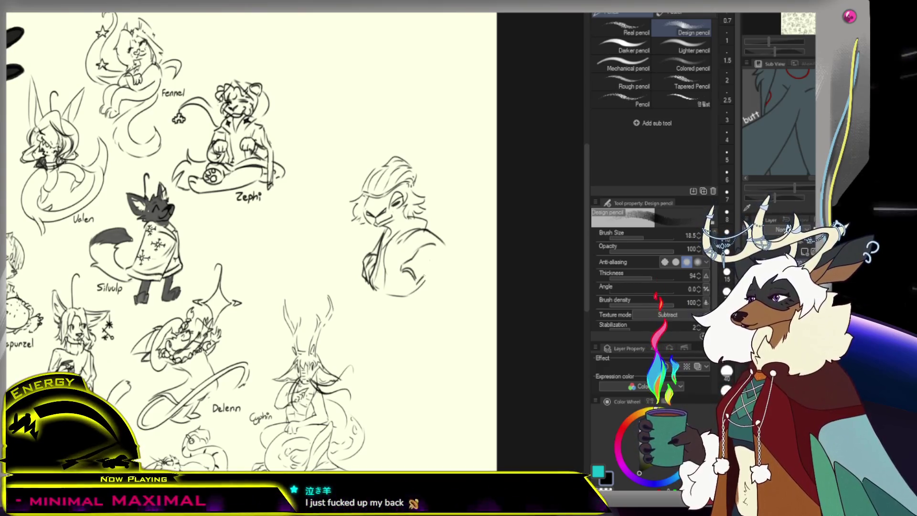
pyautogui.moveTo(436, 252); pyautogui.dragTo(438, 270)
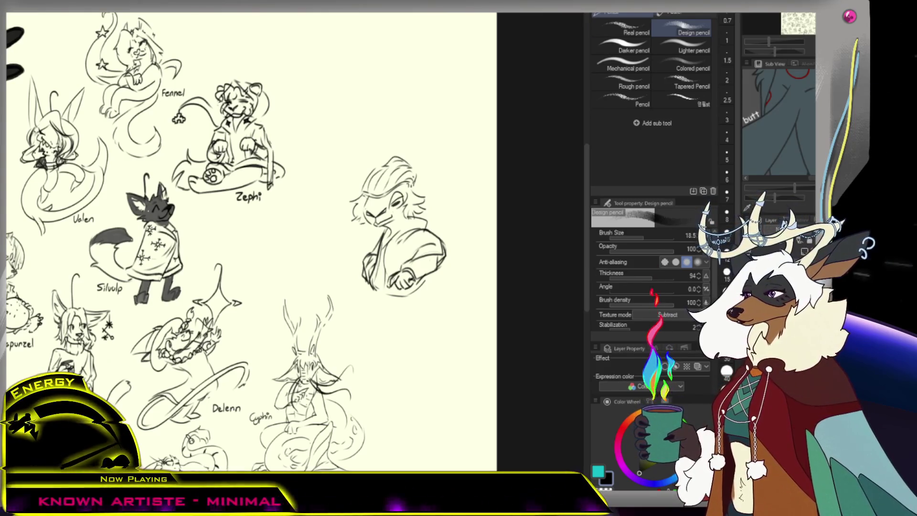
pyautogui.press('e')
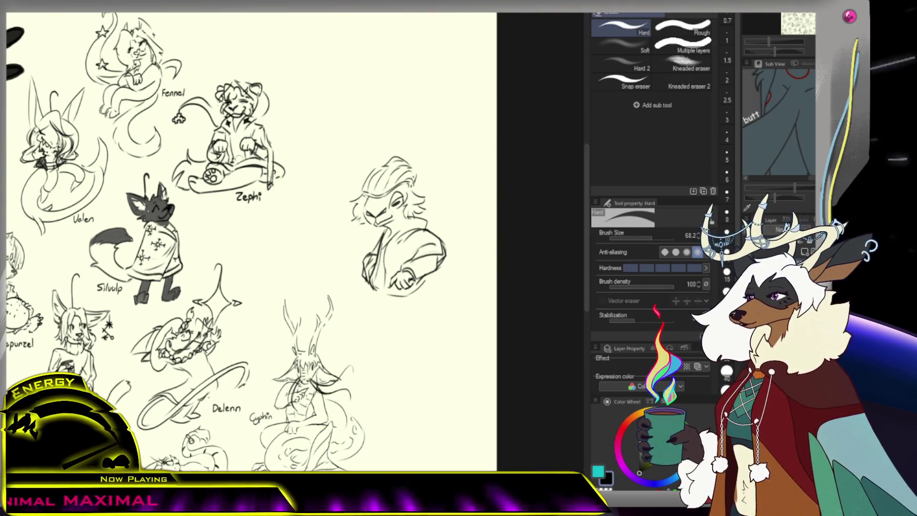
# - Sketch a curved line below the character to begin its lower body
pyautogui.press('p')
pyautogui.scroll(-1, 248, 239)
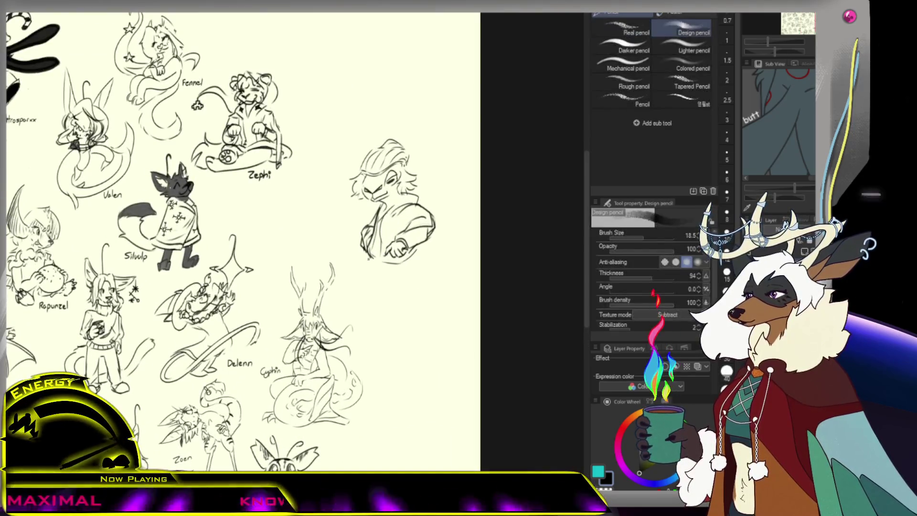
pyautogui.moveTo(372, 258); pyautogui.dragTo(386, 292)
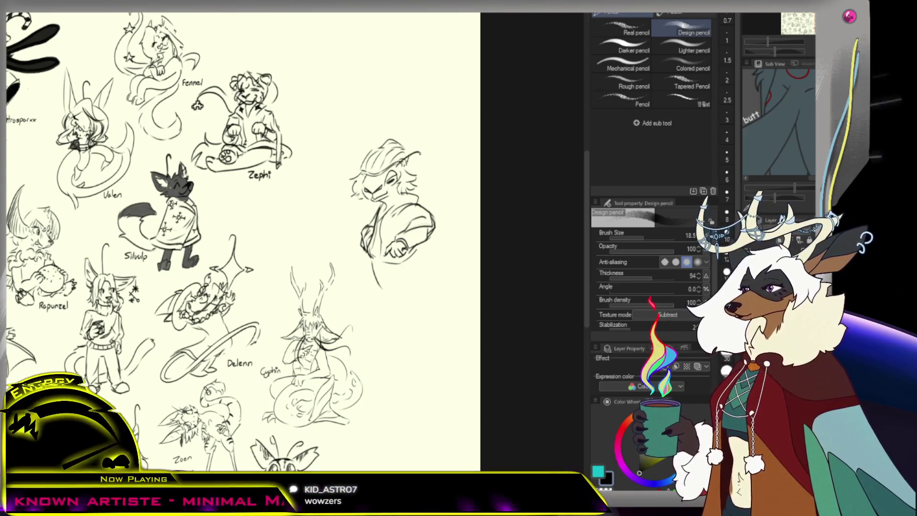
pyautogui.press('e')
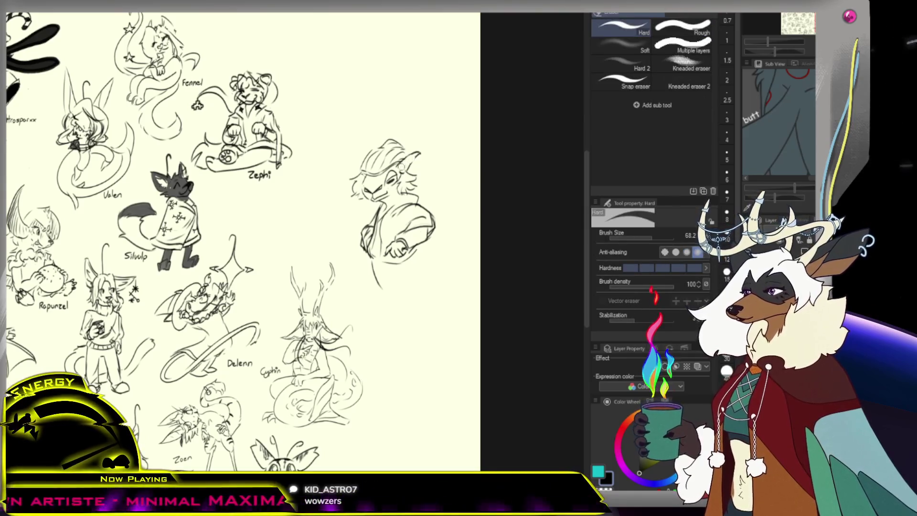
pyautogui.press('p')
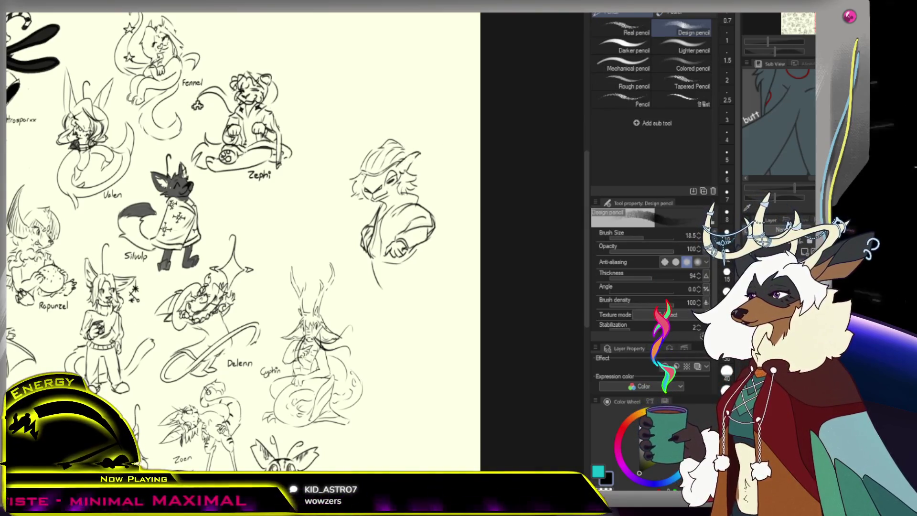
# - Darken a patch of the character's hair and draw a horn beside its head
pyautogui.moveTo(407, 153); pyautogui.dragTo(410, 174)
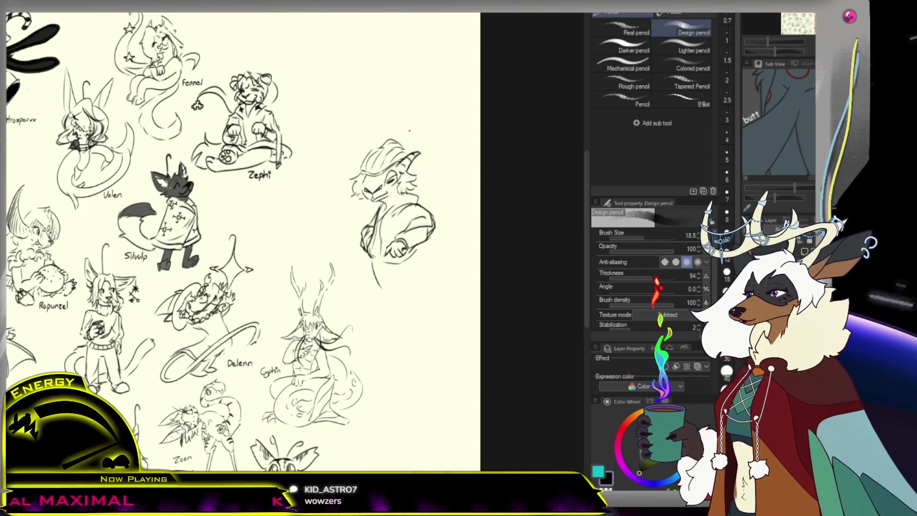
pyautogui.moveTo(415, 165); pyautogui.dragTo(423, 184)
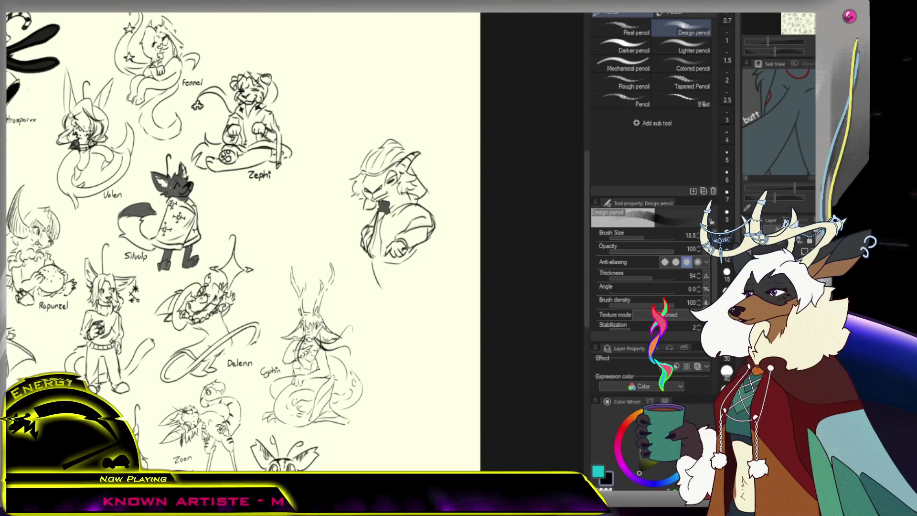
pyautogui.press('e')
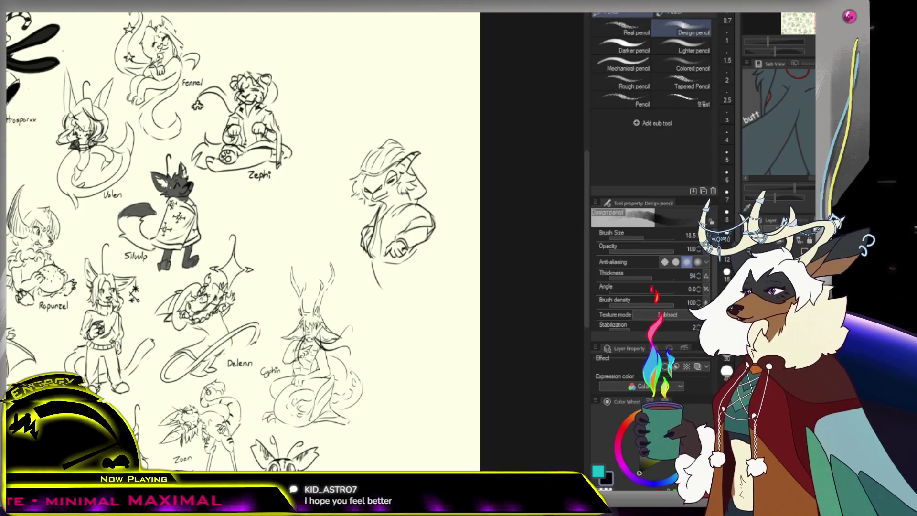
pyautogui.keyDown('ctrl'); pyautogui.keyDown('alt'); pyautogui.click(361, 250); pyautogui.keyUp('alt'); pyautogui.keyUp('ctrl')
pyautogui.keyDown('ctrl'); pyautogui.click(361, 249); pyautogui.keyUp('ctrl')
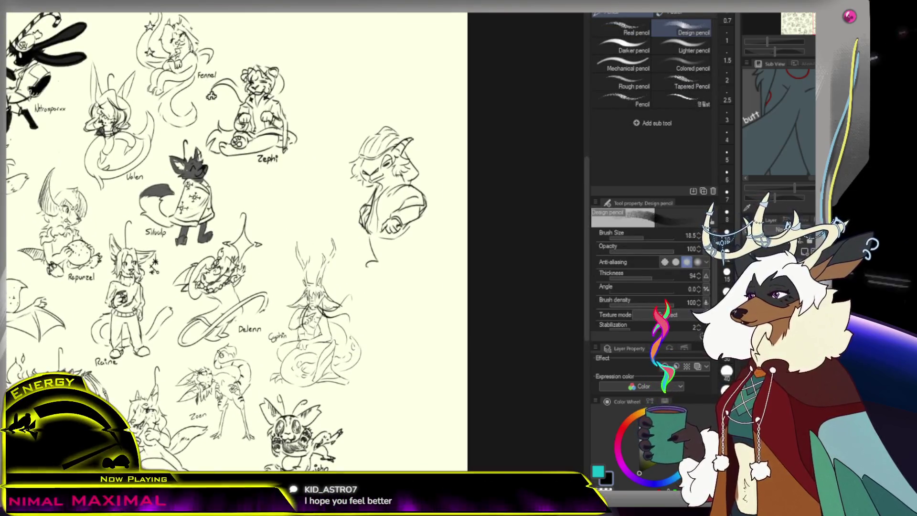
# - Draw both legs and the right foot beneath the horned character's torso
pyautogui.moveTo(378, 261); pyautogui.dragTo(365, 274)
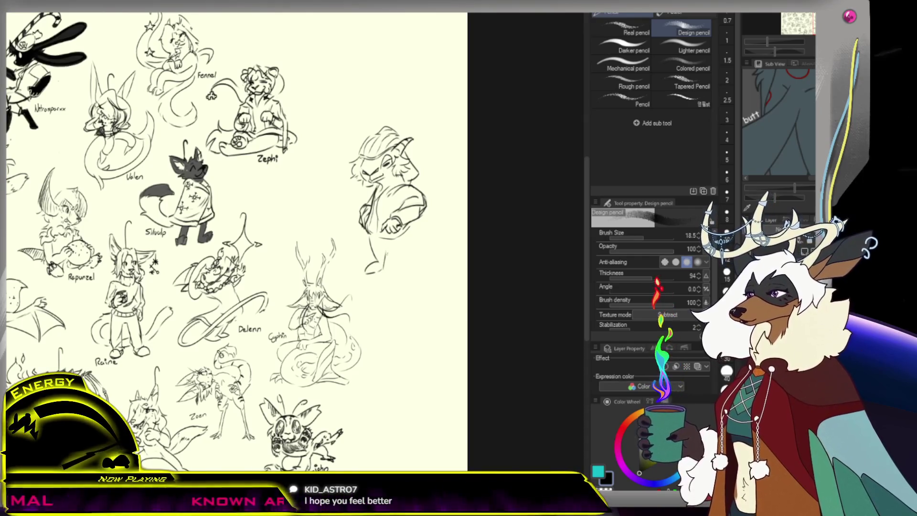
pyautogui.moveTo(383, 256); pyautogui.dragTo(385, 270)
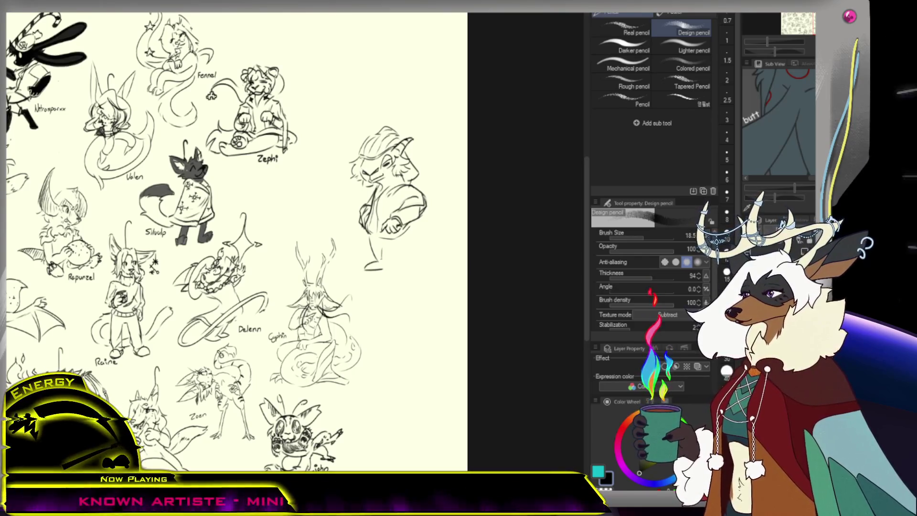
pyautogui.moveTo(387, 246); pyautogui.dragTo(399, 271)
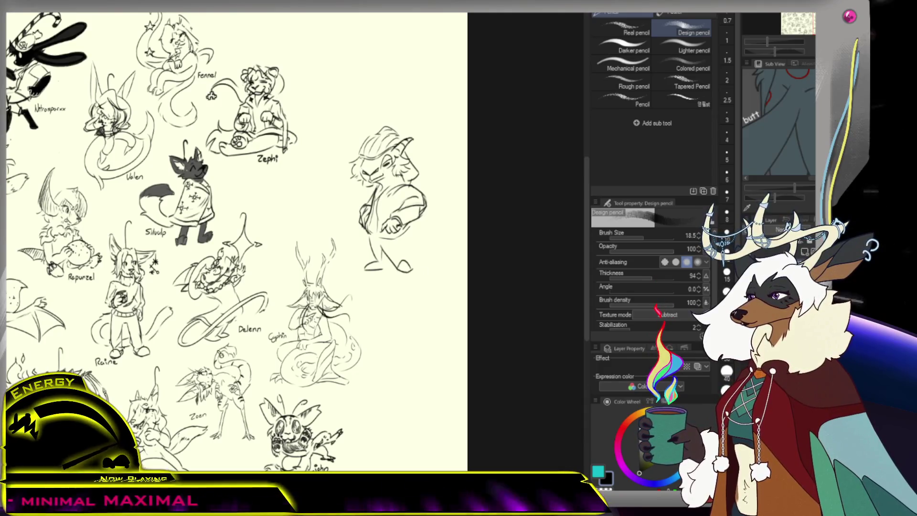
pyautogui.moveTo(403, 258)
pyautogui.mouseDown()
pyautogui.moveTo(411, 270)
pyautogui.moveTo(402, 262)
pyautogui.mouseUp()
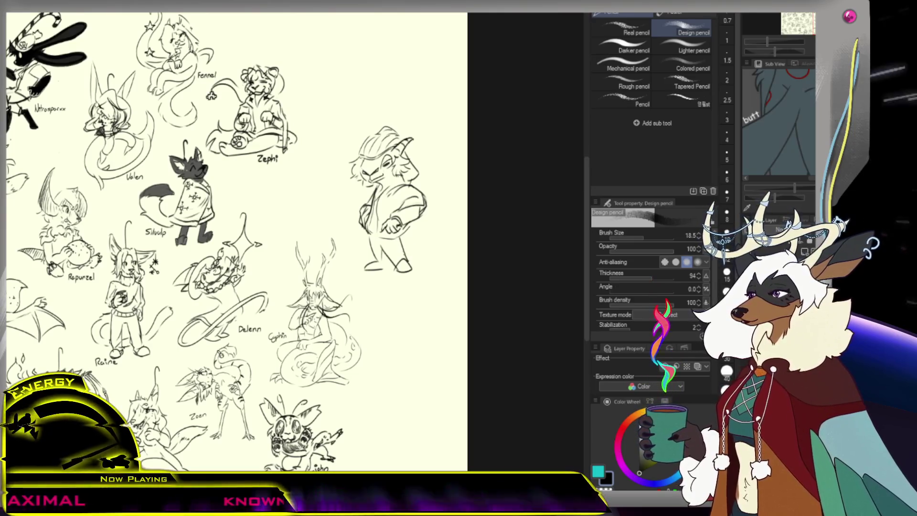
# - Lasso the horned character and scale it down to 94%
pyautogui.press('e')
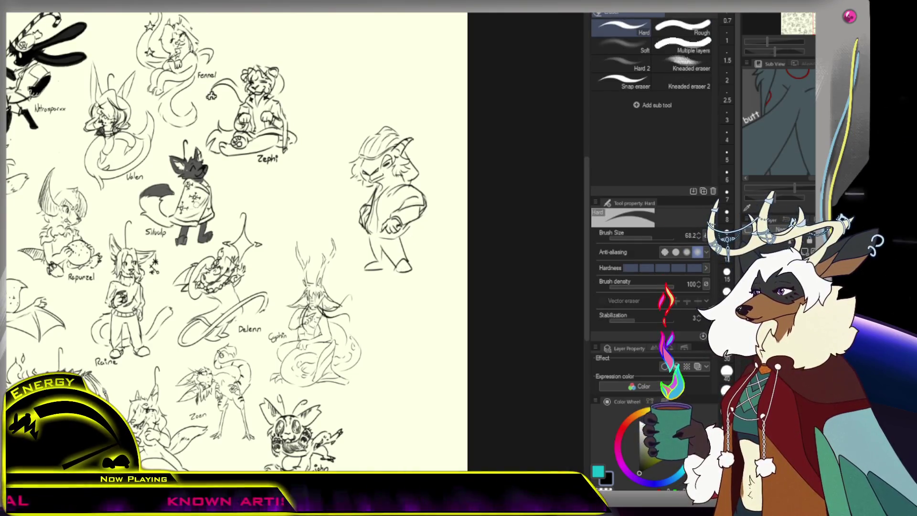
pyautogui.press('p')
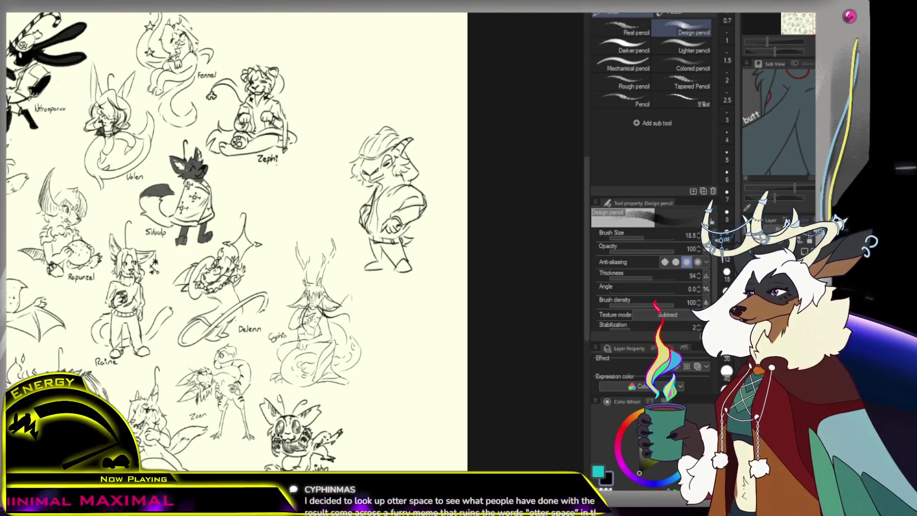
pyautogui.press('m')
pyautogui.moveTo(407, 115)
pyautogui.mouseDown()
pyautogui.moveTo(359, 197)
pyautogui.moveTo(405, 181)
pyautogui.moveTo(423, 126)
pyautogui.mouseUp()
pyautogui.hotkey('ctrl', 't')
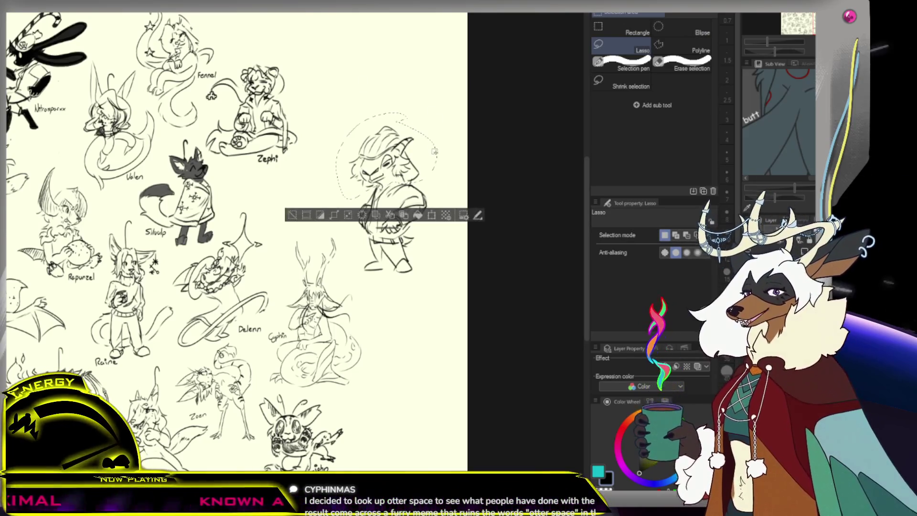
pyautogui.moveTo(438, 185); pyautogui.dragTo(431, 200)
pyautogui.press('Return')
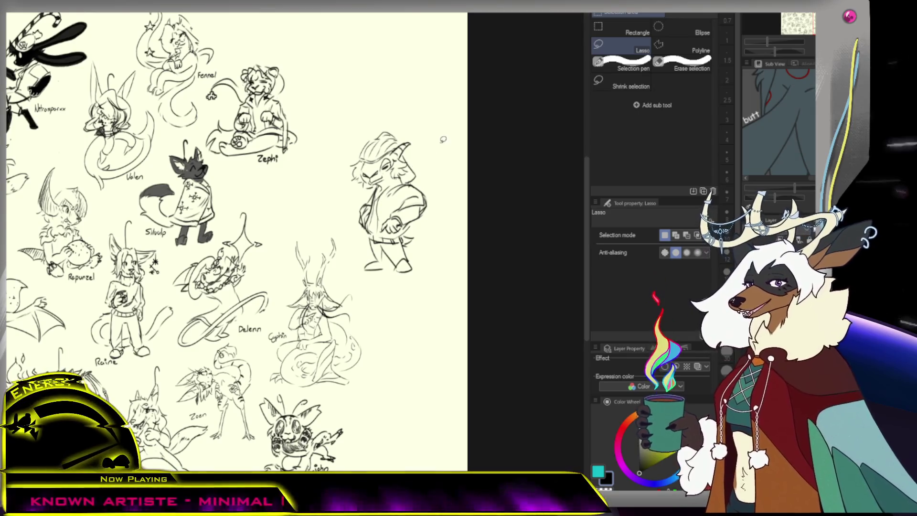
pyautogui.press('p')
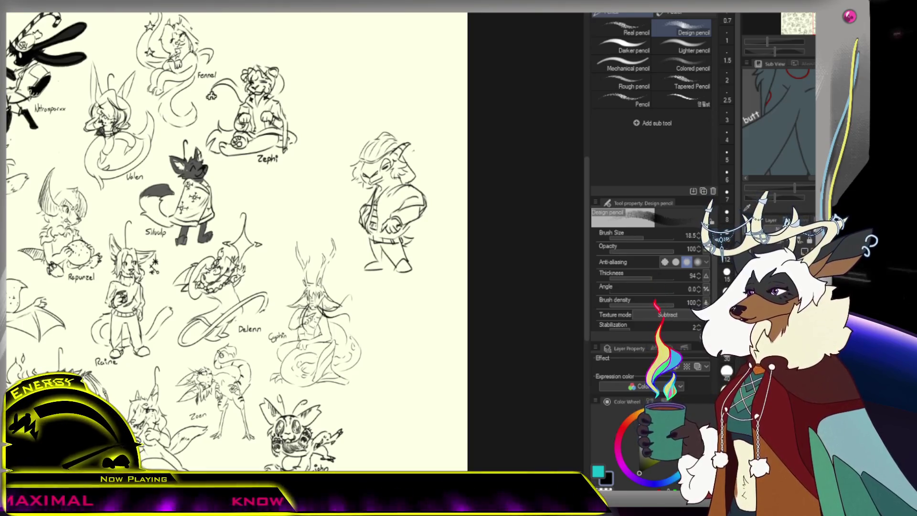
pyautogui.scroll(-3, 384, 190)
pyautogui.scroll(4, 383, 190)
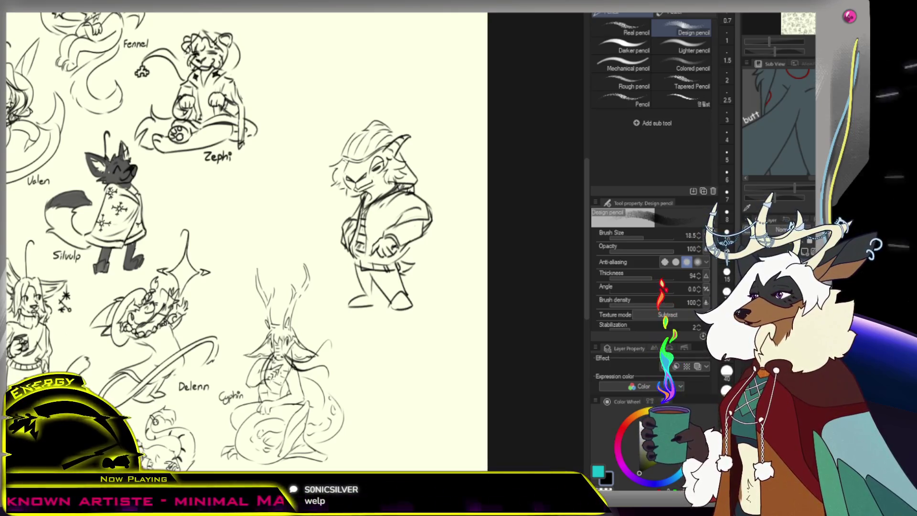
pyautogui.scroll(-1, 291, 97)
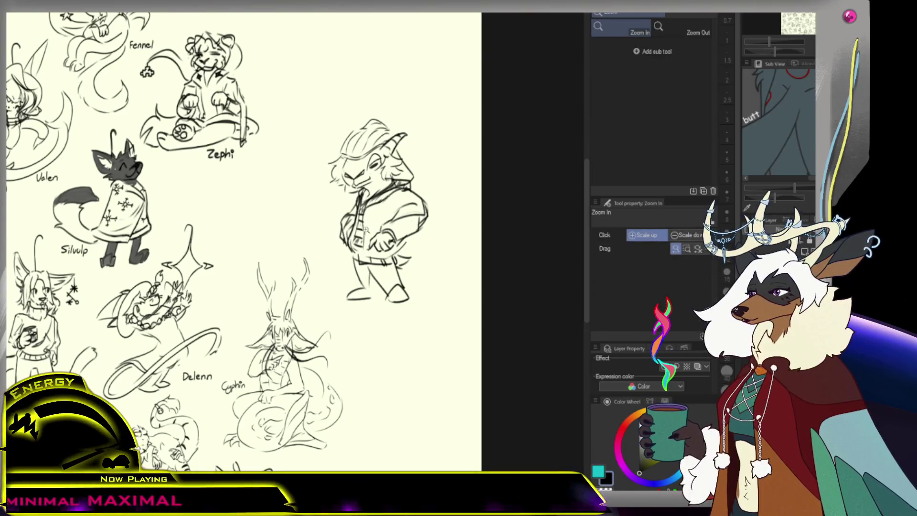
pyautogui.scroll(-5, 397, 221)
pyautogui.scroll(5, 397, 221)
pyautogui.press('p')
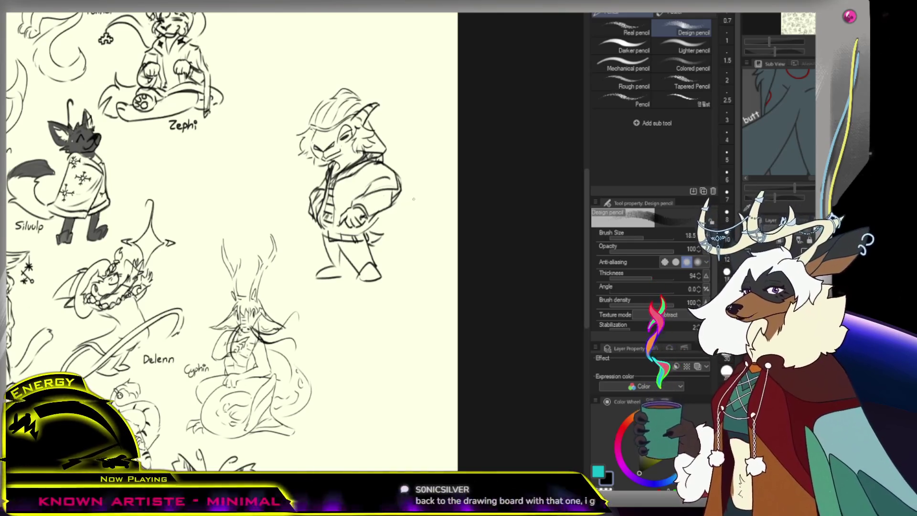
pyautogui.press('/')
pyautogui.keyDown('alt'); pyautogui.click(422, 196); pyautogui.keyUp('alt')
# - Lasso the horned character, scale it to 73%, and move it to the top beside Zephi
pyautogui.keyDown('alt'); pyautogui.click(426, 196); pyautogui.keyUp('alt')
pyautogui.click(426, 196)
pyautogui.press('p')
pyautogui.press('m')
pyautogui.moveTo(406, 117)
pyautogui.mouseDown()
pyautogui.moveTo(315, 151)
pyautogui.moveTo(407, 114)
pyautogui.mouseUp()
pyautogui.hotkey('ctrl', 't')
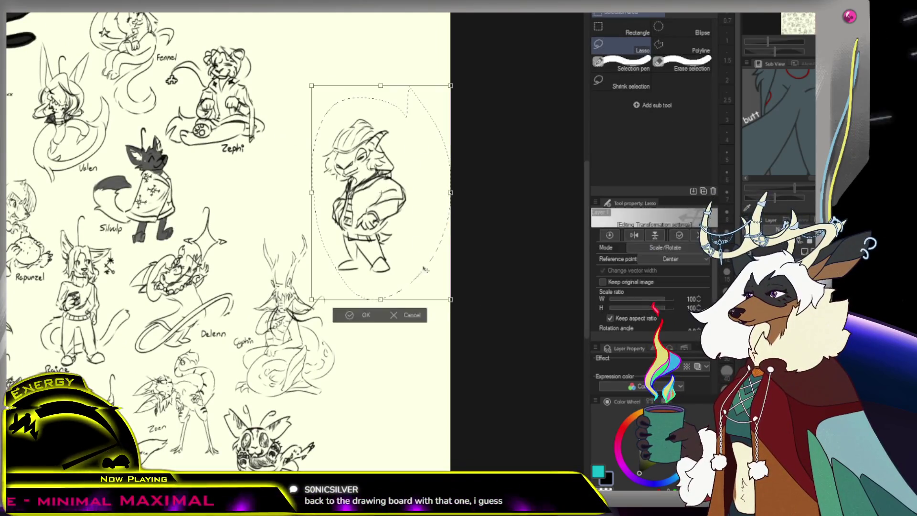
pyautogui.moveTo(452, 298)
pyautogui.mouseDown()
pyautogui.moveTo(420, 265)
pyautogui.moveTo(399, 204)
pyautogui.moveTo(418, 239)
pyautogui.moveTo(392, 225)
pyautogui.moveTo(382, 200)
pyautogui.moveTo(367, 145)
pyautogui.moveTo(382, 77)
pyautogui.mouseUp()
pyautogui.press('Return')
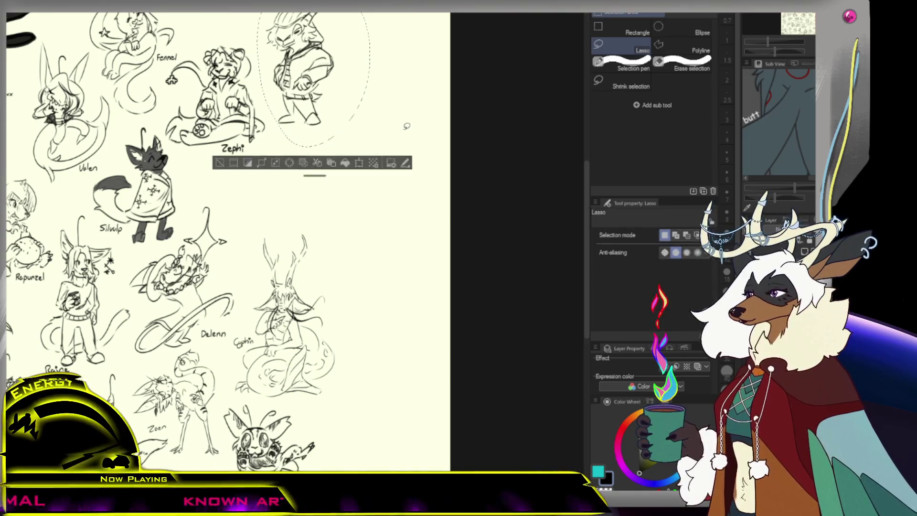
# - Write the handwritten 'Kid Astro' label beside the character with the Design pencil
pyautogui.scroll(-3, 394, 145)
pyautogui.scroll(5, 389, 94)
pyautogui.press('m')
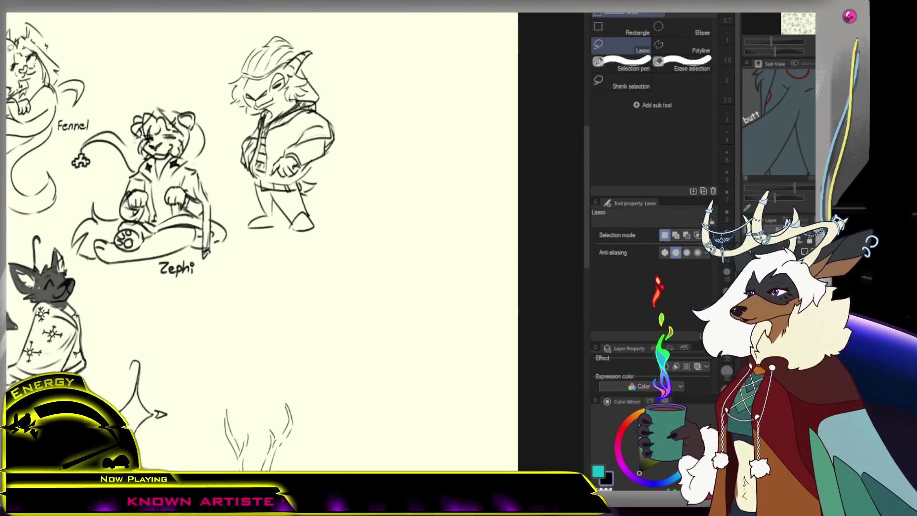
pyautogui.press('p')
pyautogui.moveTo(330, 189); pyautogui.dragTo(400, 189)
pyautogui.scroll(-5, 386, 230)
pyautogui.press('p')
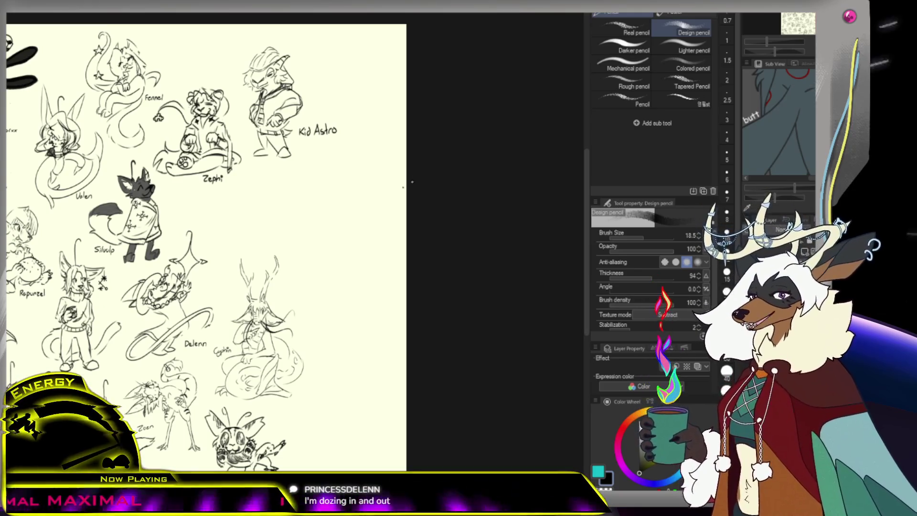
pyautogui.press('/')
pyautogui.click(377, 157)
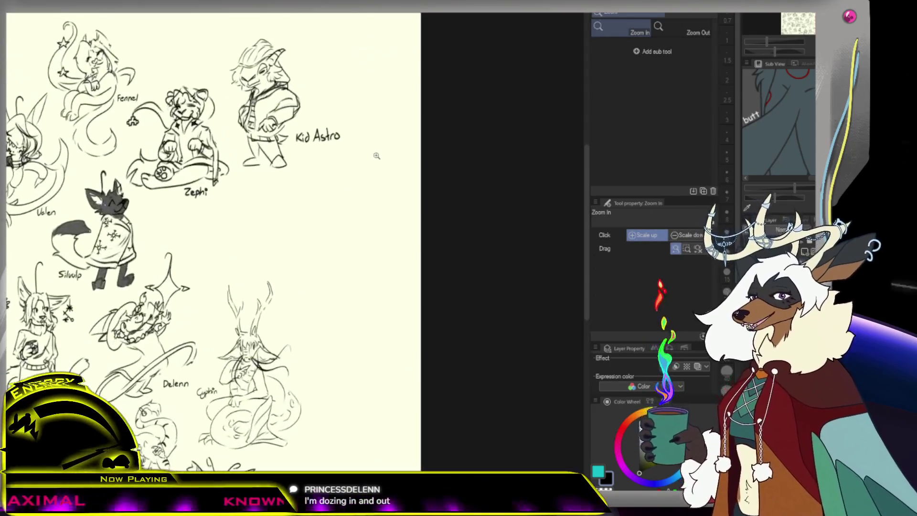
# - Try out head arcs below Kid Astro, undo them, and zoom in close on the spot
pyautogui.press('p')
pyautogui.moveTo(347, 194); pyautogui.dragTo(346, 216)
pyautogui.hotkey('ctrl', 'z')
pyautogui.moveTo(351, 180)
pyautogui.mouseDown()
pyautogui.moveTo(364, 205)
pyautogui.moveTo(334, 222)
pyautogui.moveTo(321, 198)
pyautogui.moveTo(351, 193)
pyautogui.mouseUp()
pyautogui.hotkey('ctrl', 'z')
pyautogui.hotkey('ctrl', 'z')
pyautogui.press('/')
pyautogui.click(354, 180)
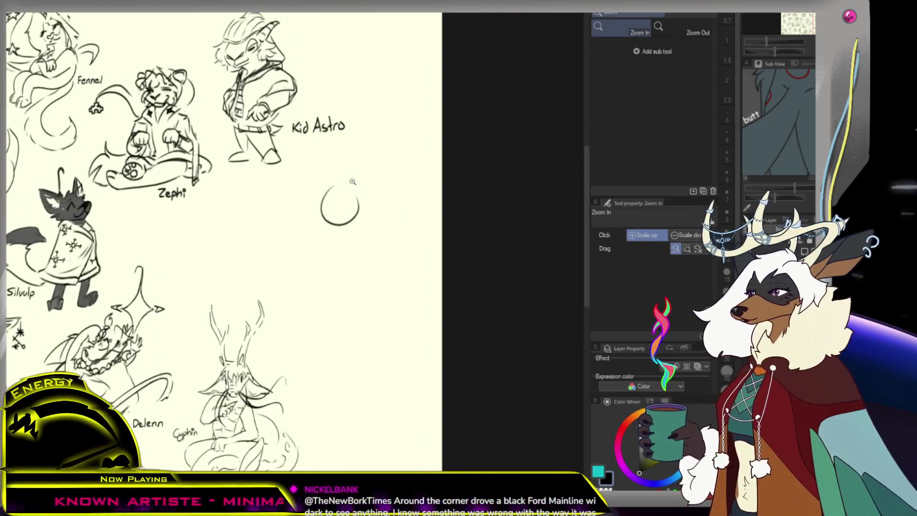
pyautogui.click(354, 180)
pyautogui.press('p')
pyautogui.hotkey('ctrl', 'z')
# - Sketch a C-shaped head outline below Kid Astro, undoing the faint and stray strokes
pyautogui.moveTo(321, 180); pyautogui.dragTo(313, 205)
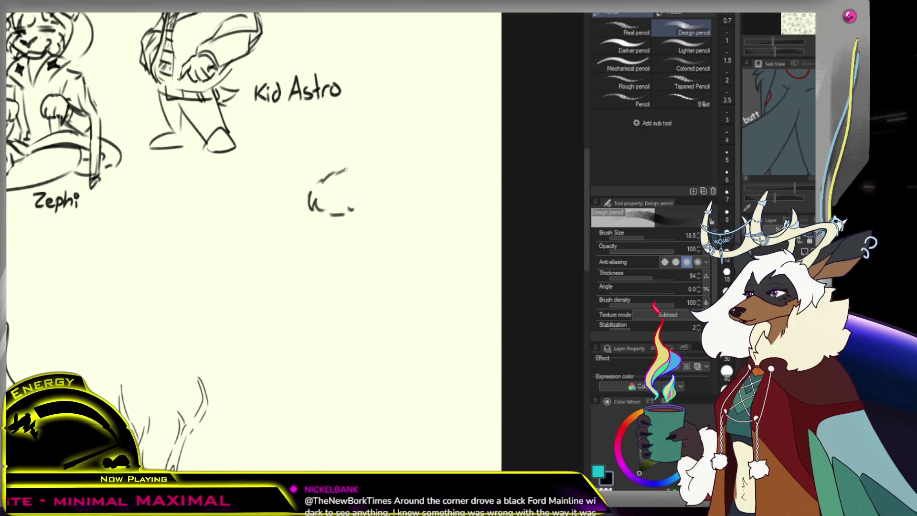
pyautogui.moveTo(339, 161); pyautogui.dragTo(353, 165)
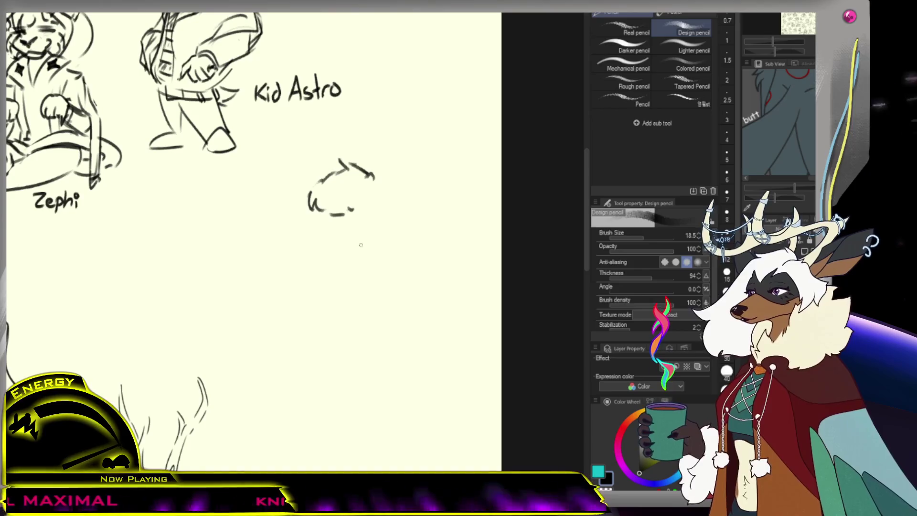
pyautogui.scroll(-5, 358, 249)
pyautogui.scroll(4, 363, 157)
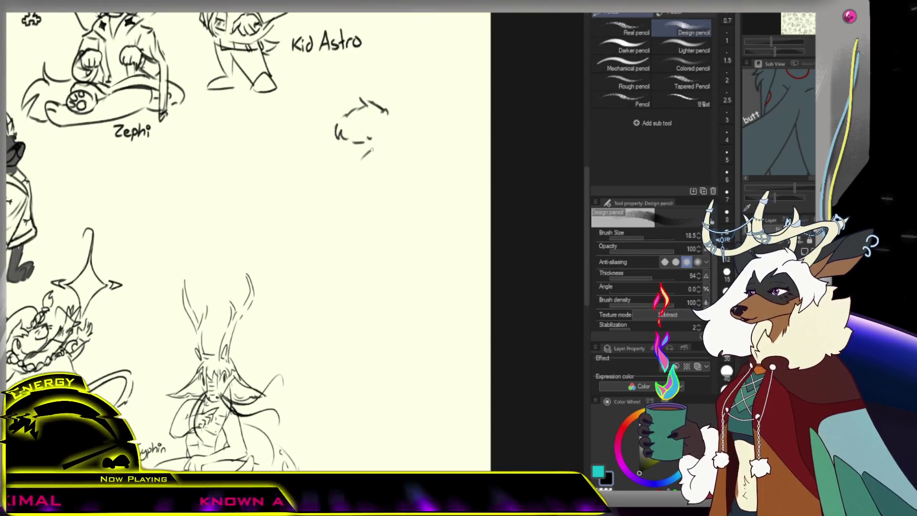
pyautogui.hotkey('ctrl', 'z')
pyautogui.hotkey('ctrl', 'z')
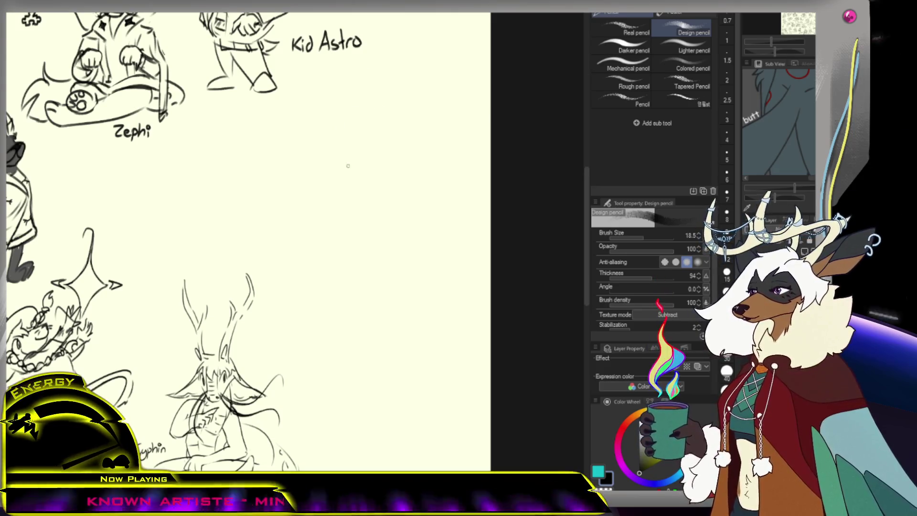
pyautogui.moveTo(334, 139)
pyautogui.mouseDown()
pyautogui.moveTo(361, 168)
pyautogui.moveTo(367, 162)
pyautogui.moveTo(347, 170)
pyautogui.mouseUp()
pyautogui.hotkey('ctrl', 'z')
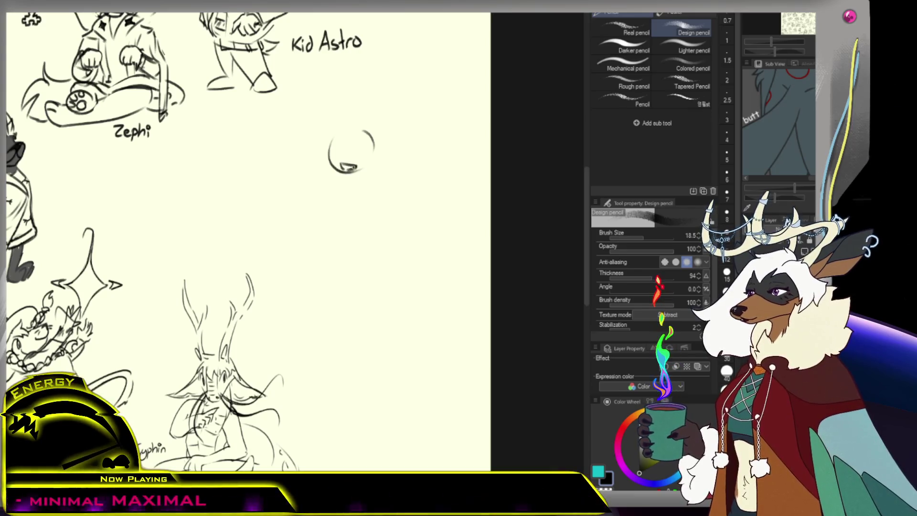
# - Draw two eyes inside the head circle
pyautogui.press('e')
pyautogui.press('p')
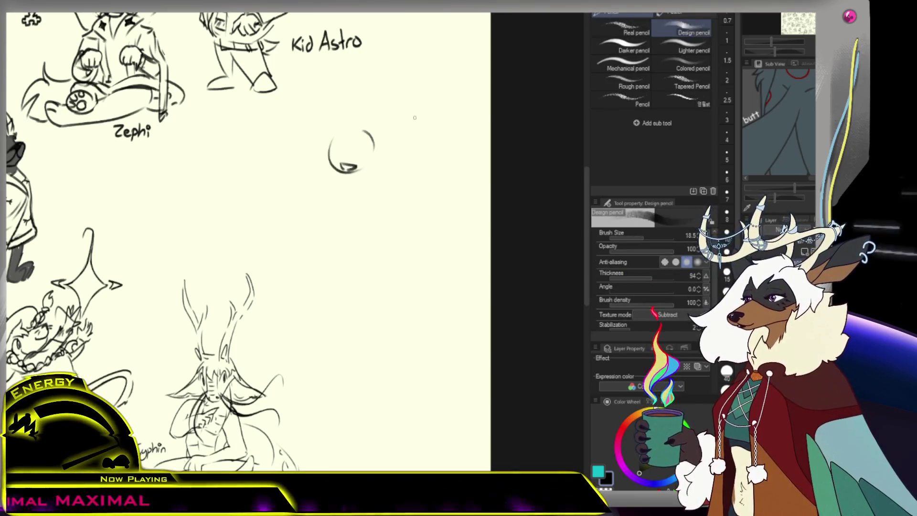
pyautogui.moveTo(330, 150)
pyautogui.mouseDown()
pyautogui.moveTo(349, 150)
pyautogui.moveTo(351, 165)
pyautogui.mouseUp()
pyautogui.hotkey('ctrl', 'z')
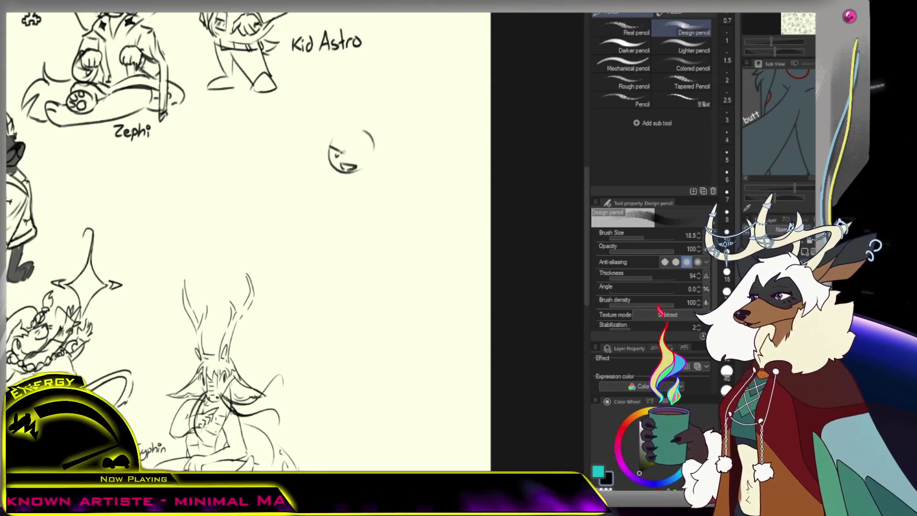
pyautogui.moveTo(336, 155); pyautogui.dragTo(339, 153)
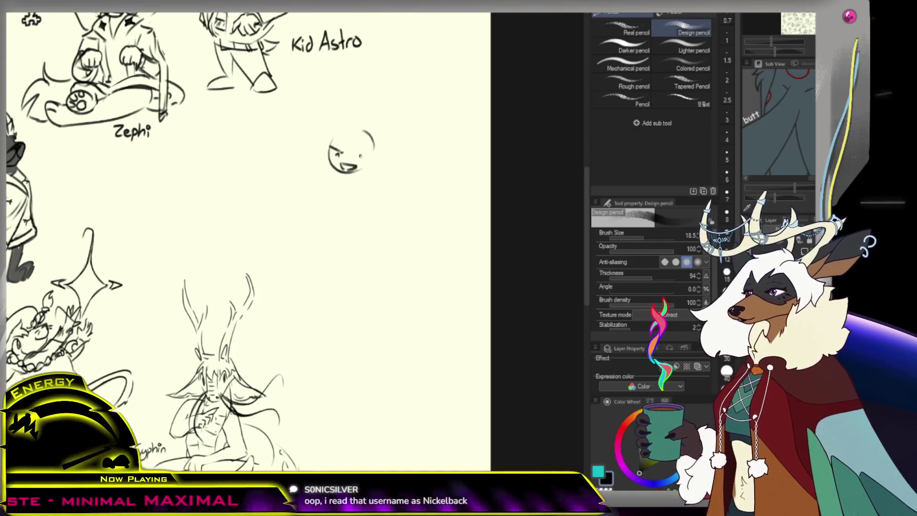
pyautogui.moveTo(361, 156)
pyautogui.mouseDown()
pyautogui.moveTo(373, 154)
pyautogui.moveTo(367, 159)
pyautogui.mouseUp()
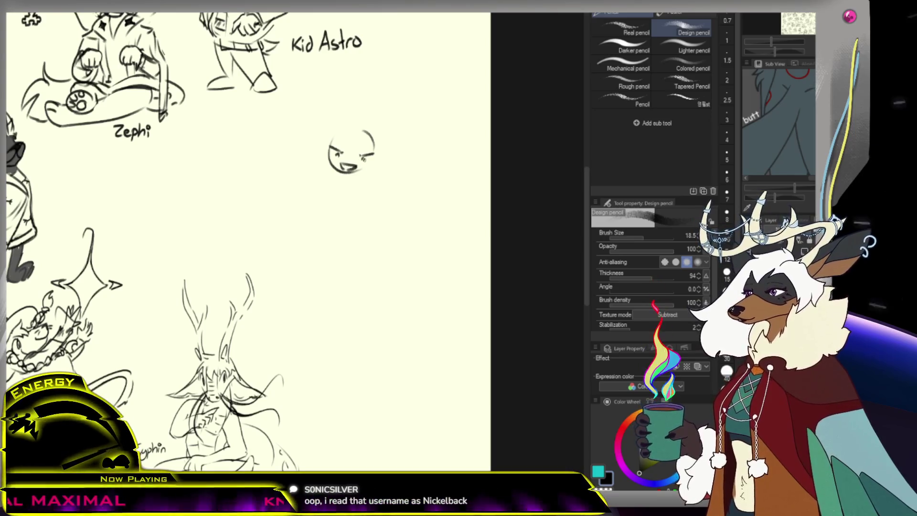
# - Erase the head's upper-right arc and a stray stroke with the Hard eraser
pyautogui.press('e')
pyautogui.moveTo(356, 168)
pyautogui.mouseDown()
pyautogui.moveTo(370, 174)
pyautogui.moveTo(364, 129)
pyautogui.moveTo(335, 153)
pyautogui.moveTo(363, 150)
pyautogui.moveTo(355, 123)
pyautogui.mouseUp()
pyautogui.press('p')
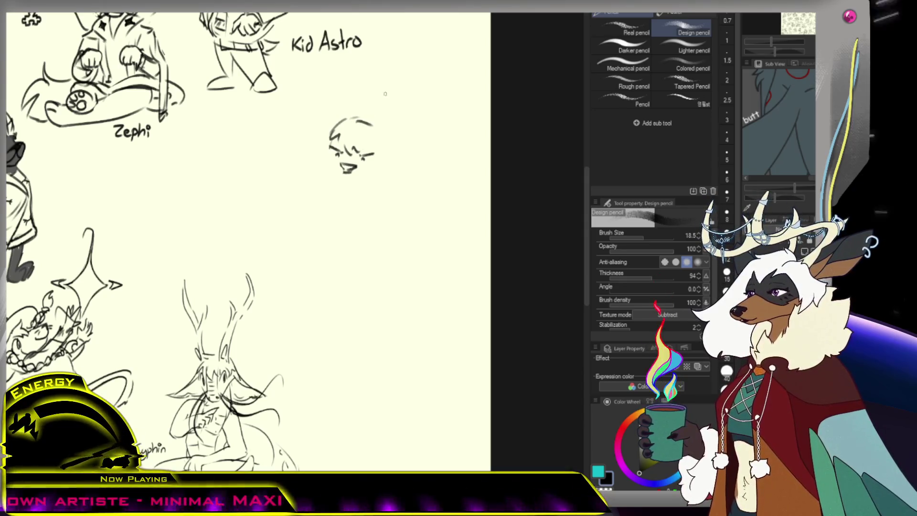
# - Redraw the right side of the head, plus a short stroke on its left side
pyautogui.moveTo(374, 119); pyautogui.dragTo(390, 177)
pyautogui.hotkey('ctrl', 'z')
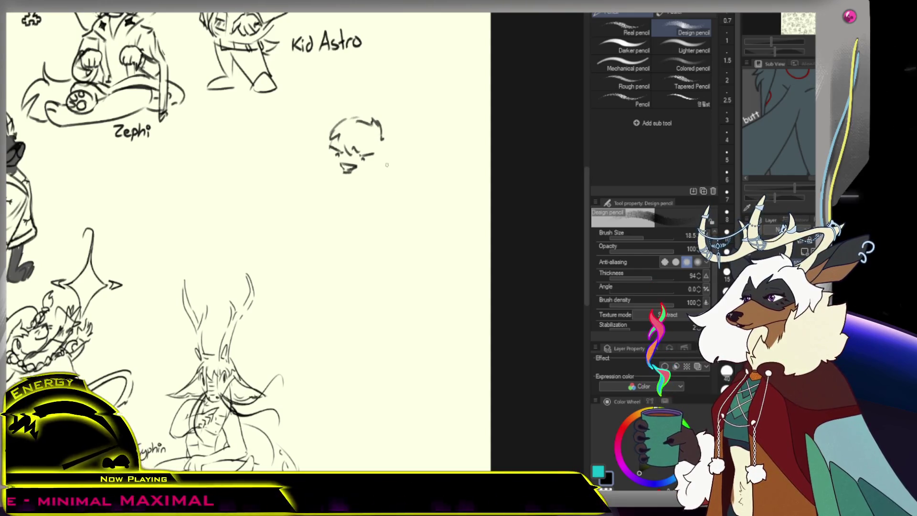
pyautogui.hotkey('ctrl', 'z')
pyautogui.moveTo(381, 140); pyautogui.dragTo(388, 190)
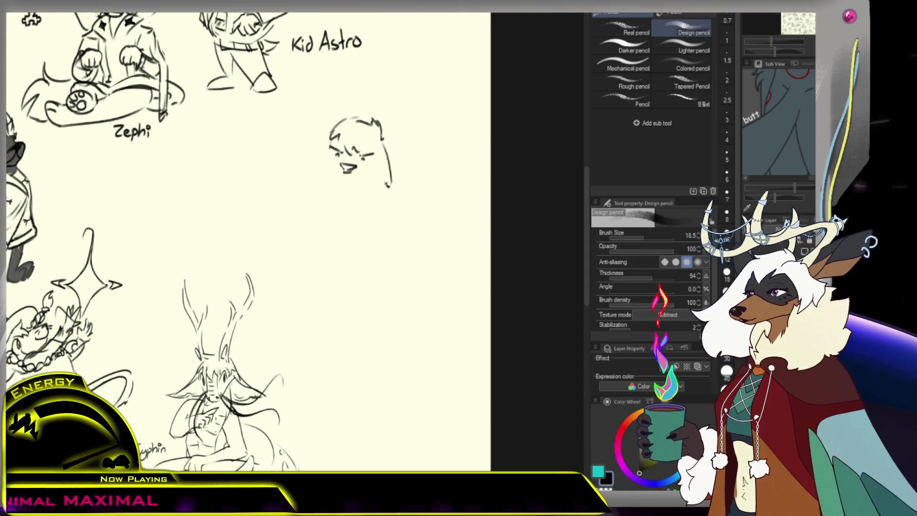
pyautogui.moveTo(375, 153); pyautogui.dragTo(363, 185)
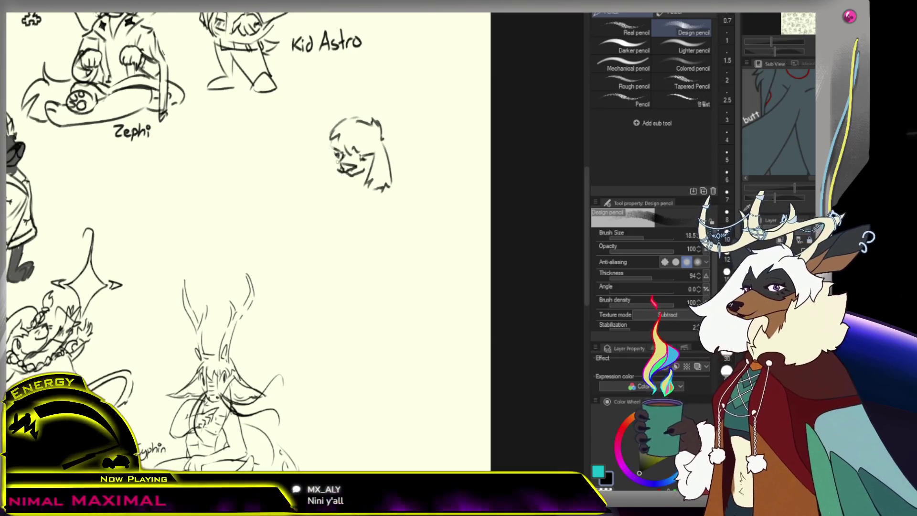
# - Remove the dark scribble over the snout and leave only a faint chin mark
pyautogui.hotkey('ctrl', 'z')
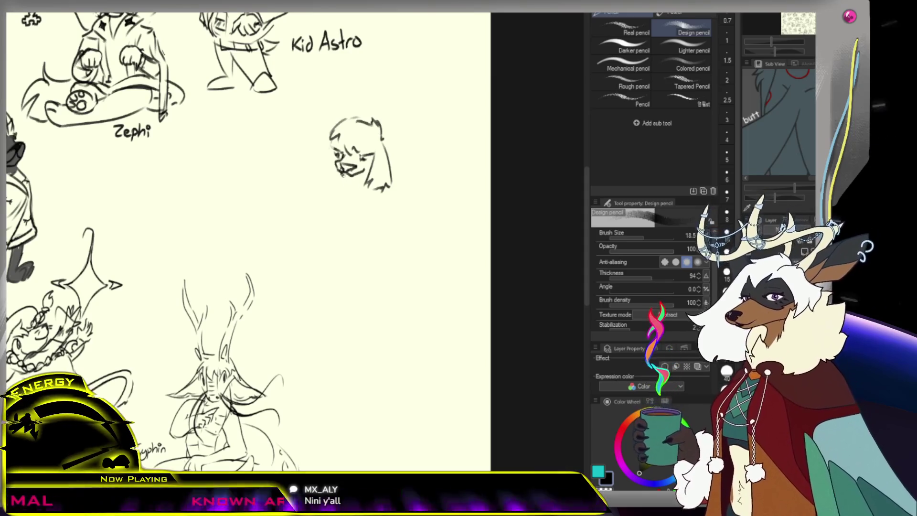
pyautogui.moveTo(350, 183); pyautogui.dragTo(358, 184)
pyautogui.hotkey('ctrl', 'z')
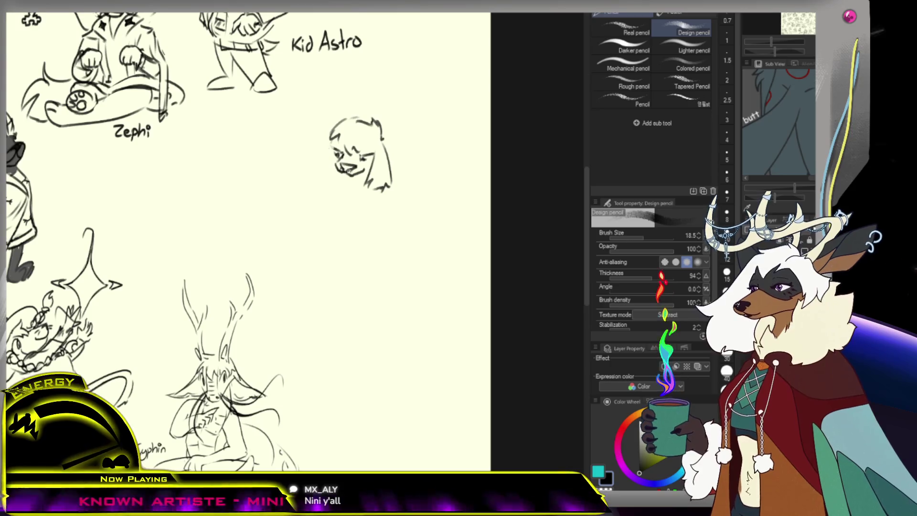
pyautogui.moveTo(353, 175); pyautogui.dragTo(359, 178)
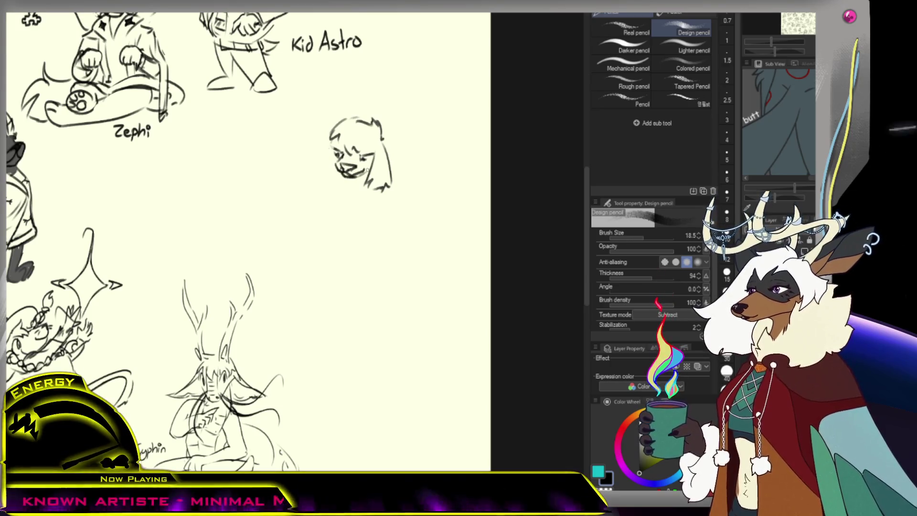
# - Erase the head's upper-left outline strokes with the Hard eraser
pyautogui.press('e')
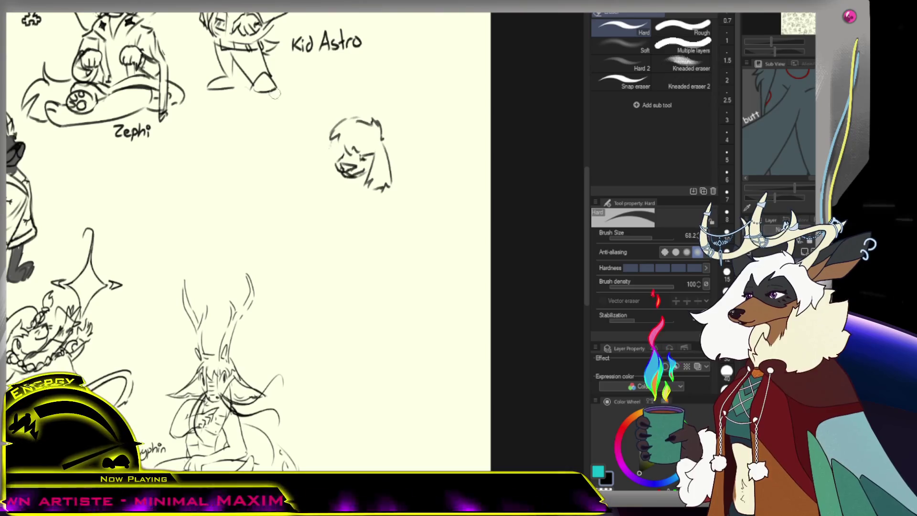
pyautogui.press('p')
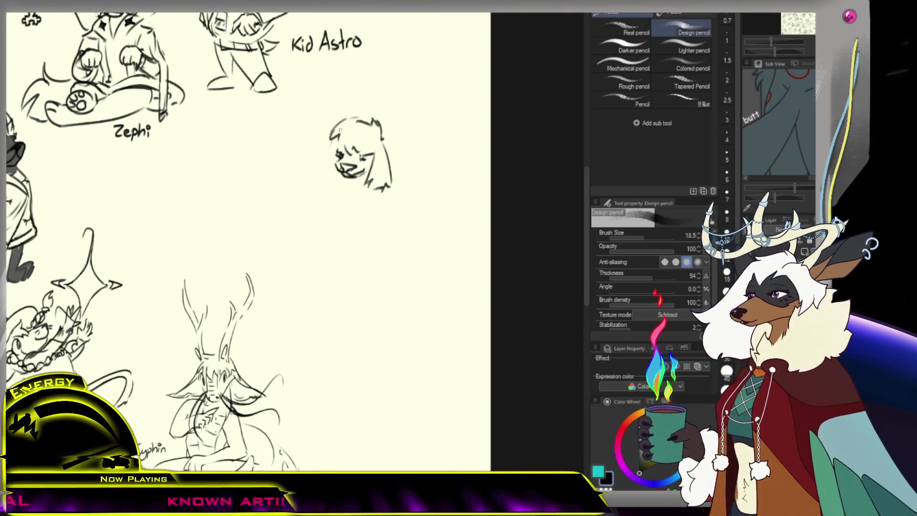
pyautogui.press('e')
pyautogui.moveTo(354, 119)
pyautogui.mouseDown()
pyautogui.moveTo(339, 131)
pyautogui.moveTo(356, 121)
pyautogui.mouseUp()
pyautogui.press('p')
pyautogui.hotkey('ctrl', 'z')
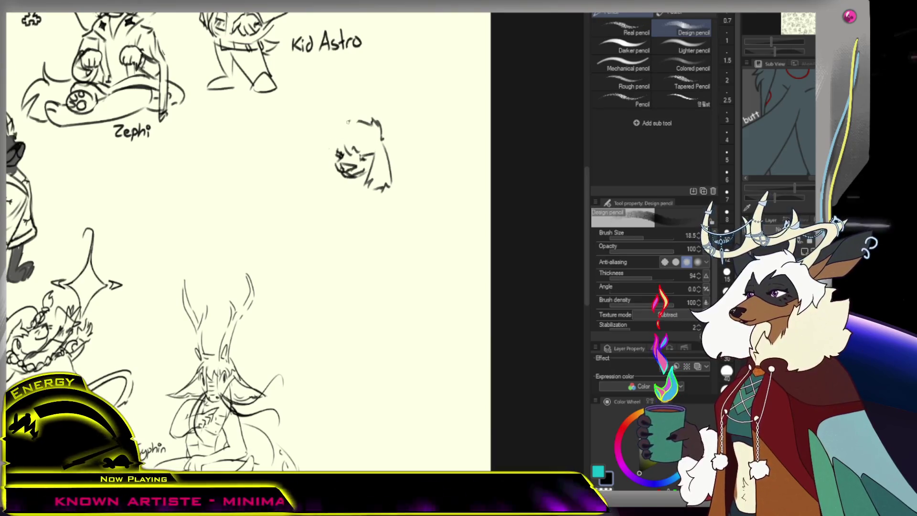
# - Try the chin curve and the hair curves left of the face, then begin a stroke below the head
pyautogui.moveTo(334, 148)
pyautogui.mouseDown()
pyautogui.moveTo(337, 174)
pyautogui.moveTo(309, 165)
pyautogui.mouseUp()
pyautogui.hotkey('ctrl', 'z')
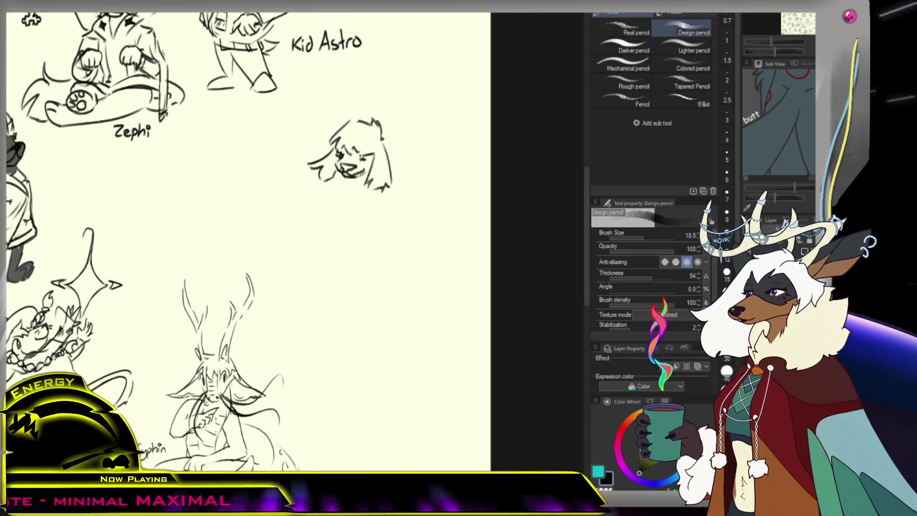
pyautogui.moveTo(359, 181); pyautogui.dragTo(337, 177)
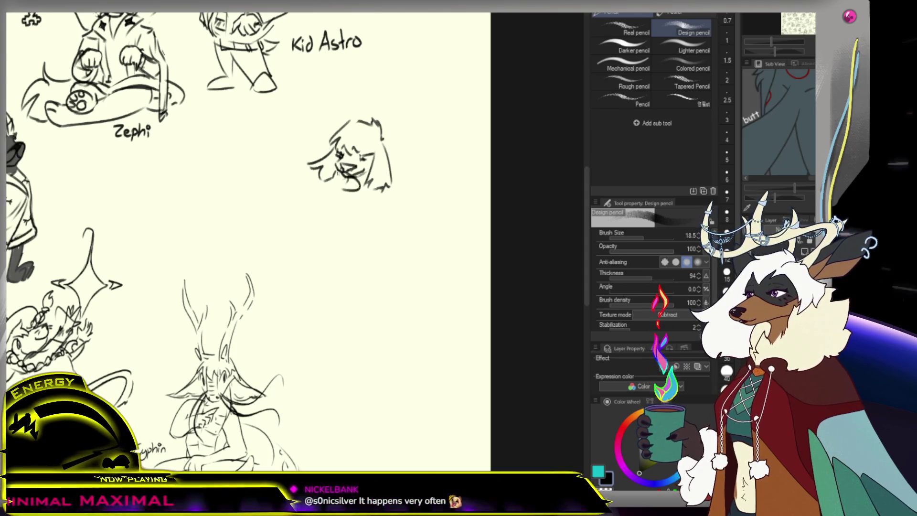
pyautogui.hotkey('ctrl', 'z')
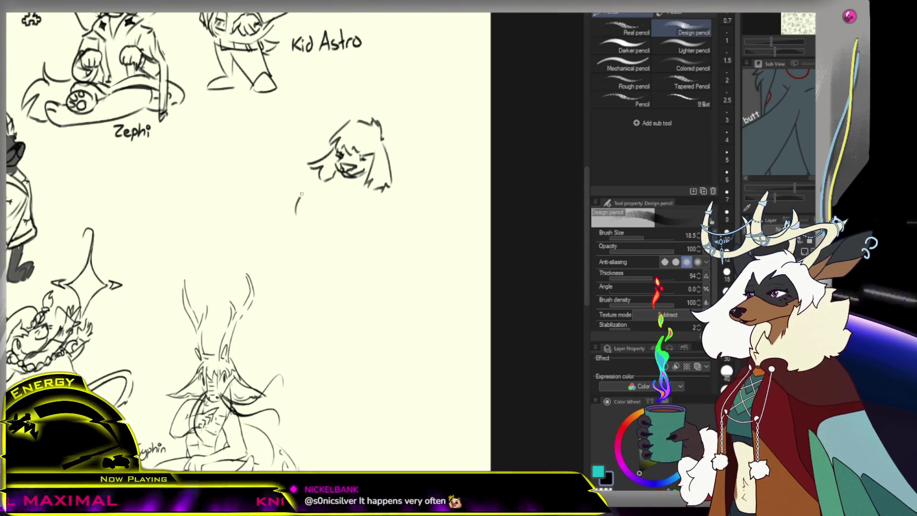
pyautogui.moveTo(300, 225); pyautogui.dragTo(315, 202)
pyautogui.hotkey('ctrl', 'z')
pyautogui.moveTo(299, 241)
pyautogui.mouseDown()
pyautogui.moveTo(301, 212)
pyautogui.moveTo(324, 206)
pyautogui.mouseUp()
pyautogui.hotkey('ctrl', 'z')
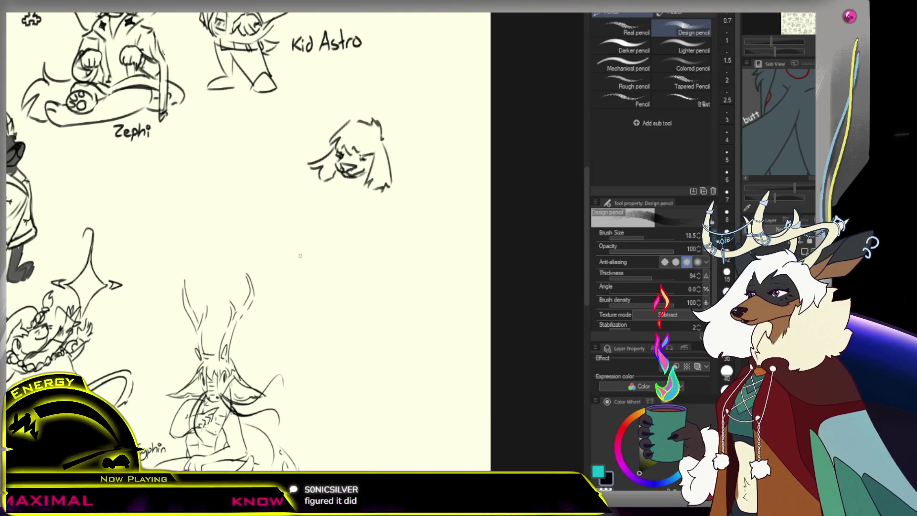
pyautogui.moveTo(315, 238)
pyautogui.mouseDown()
pyautogui.moveTo(320, 243)
pyautogui.moveTo(325, 215)
pyautogui.mouseUp()
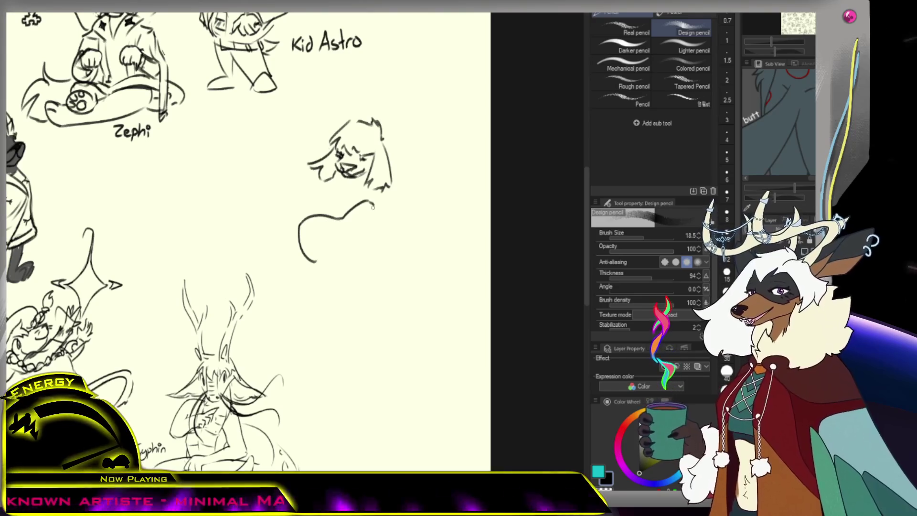
# - Sketch the guitar body below the head and a long neck with parallel string lines
pyautogui.moveTo(373, 207); pyautogui.dragTo(367, 229)
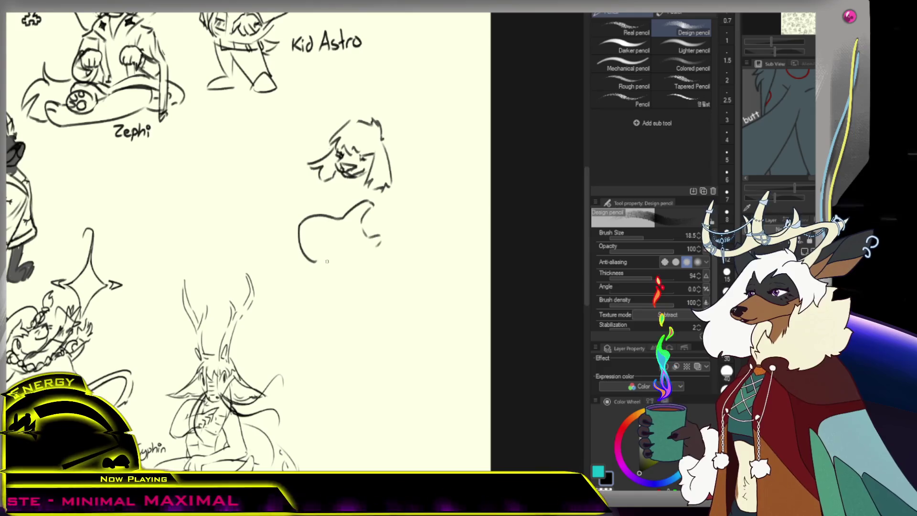
pyautogui.moveTo(311, 262); pyautogui.dragTo(368, 248)
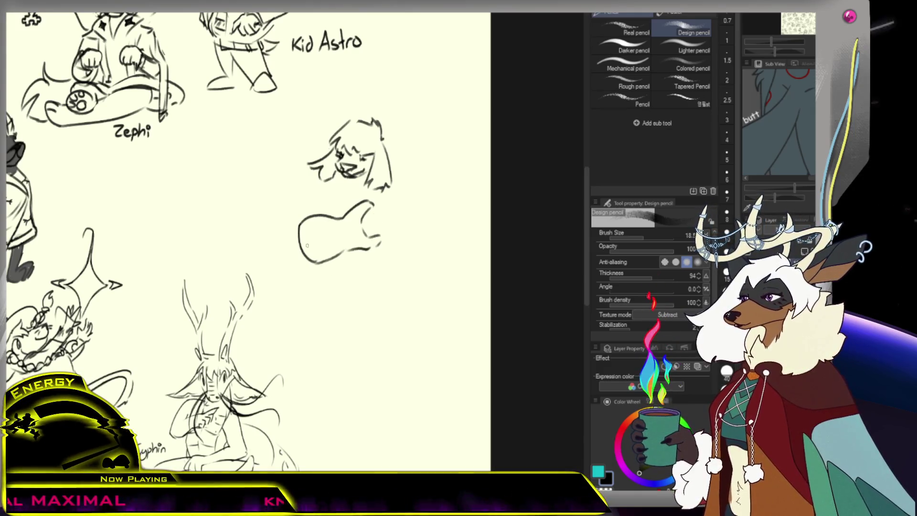
pyautogui.hotkey('ctrl', 'z')
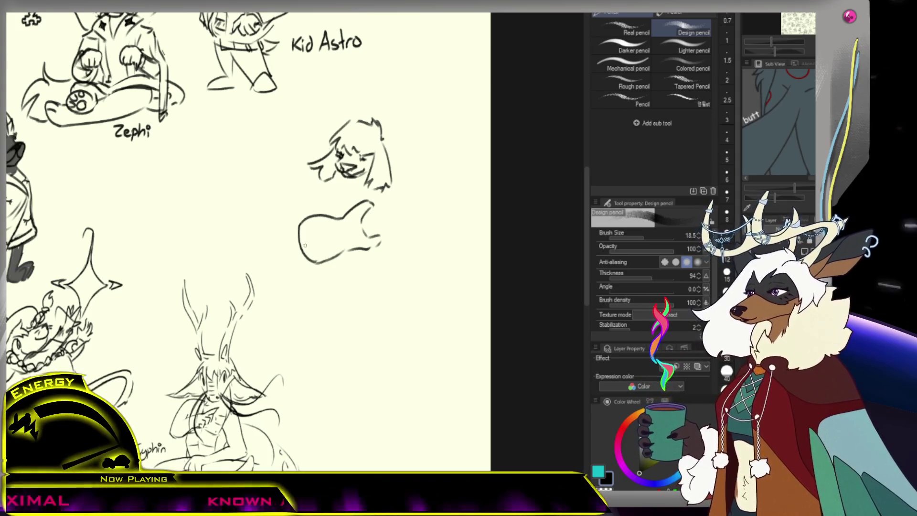
pyautogui.moveTo(305, 247); pyautogui.dragTo(470, 176)
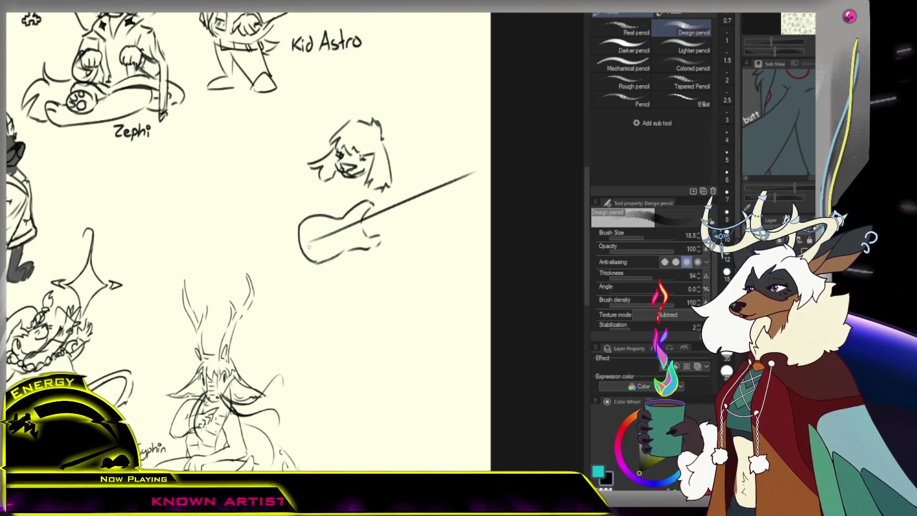
pyautogui.moveTo(308, 247); pyautogui.dragTo(473, 175)
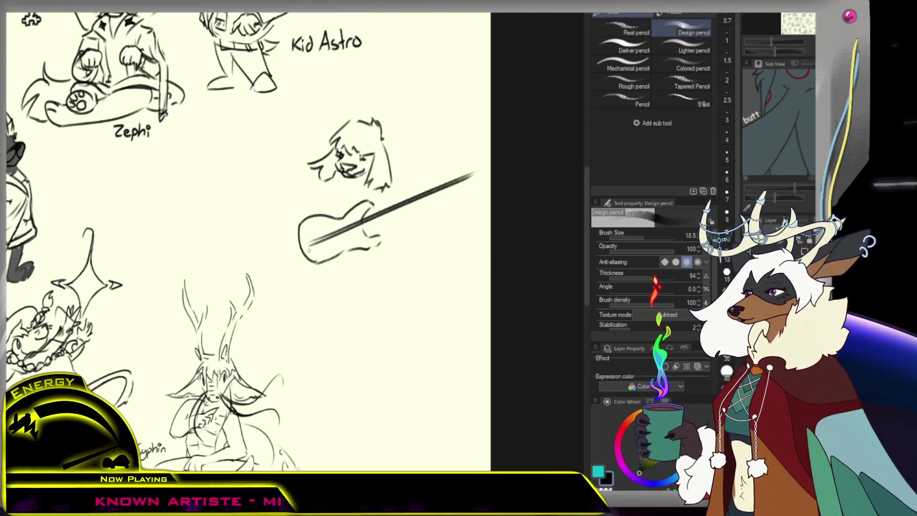
pyautogui.moveTo(311, 250); pyautogui.dragTo(470, 176)
pyautogui.moveTo(308, 253)
pyautogui.mouseDown()
pyautogui.moveTo(482, 179)
pyautogui.moveTo(430, 203)
pyautogui.moveTo(301, 225)
pyautogui.moveTo(297, 241)
pyautogui.moveTo(328, 257)
pyautogui.mouseUp()
# - Trim the neck ends, then redraw the guitar body's left end and right-side curve
pyautogui.press('e')
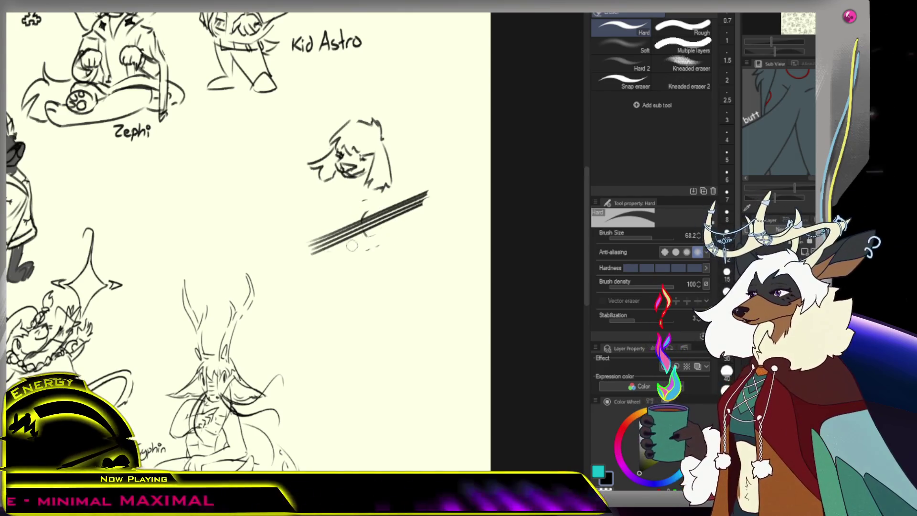
pyautogui.press('p')
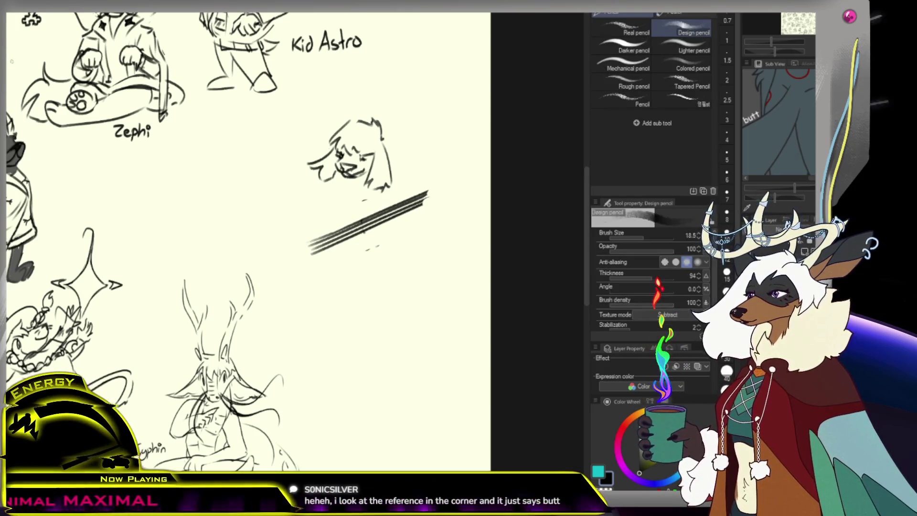
pyautogui.moveTo(298, 234); pyautogui.dragTo(310, 267)
pyautogui.moveTo(298, 236); pyautogui.dragTo(336, 220)
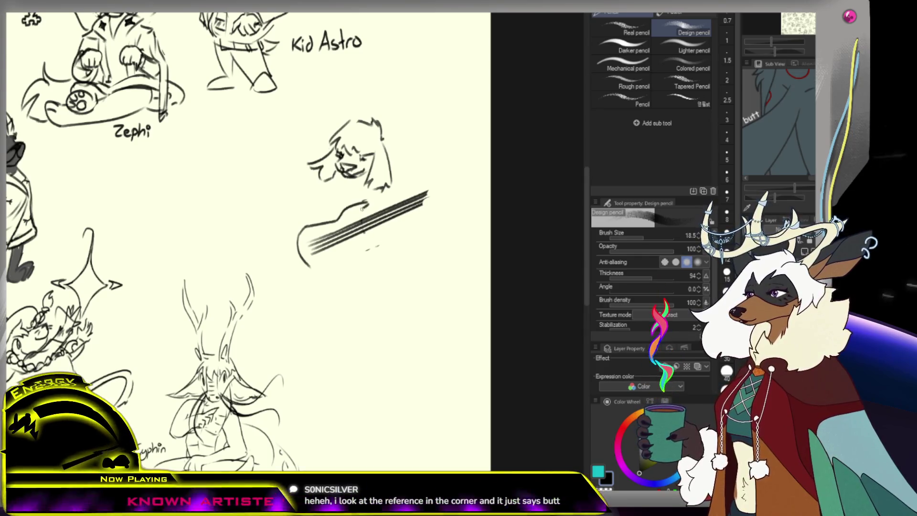
pyautogui.moveTo(367, 205)
pyautogui.mouseDown()
pyautogui.moveTo(362, 237)
pyautogui.moveTo(377, 240)
pyautogui.moveTo(355, 253)
pyautogui.mouseUp()
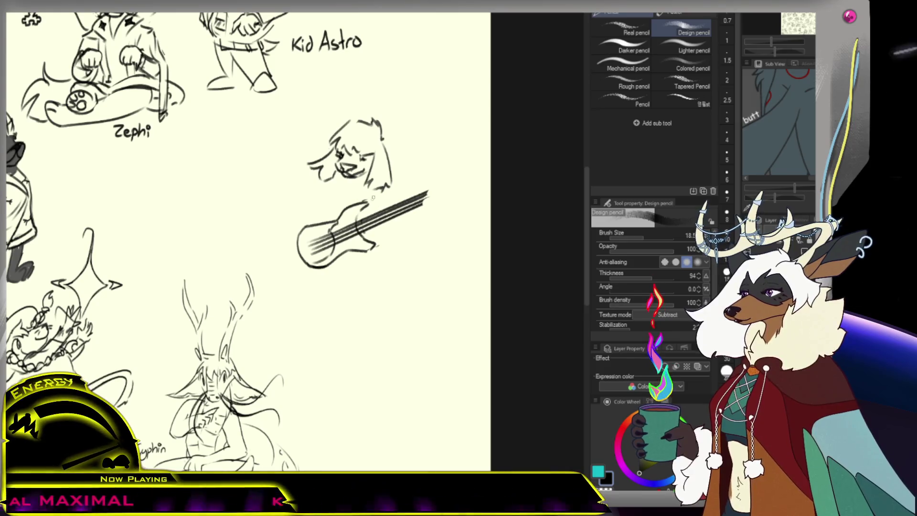
pyautogui.scroll(-1, 345, 272)
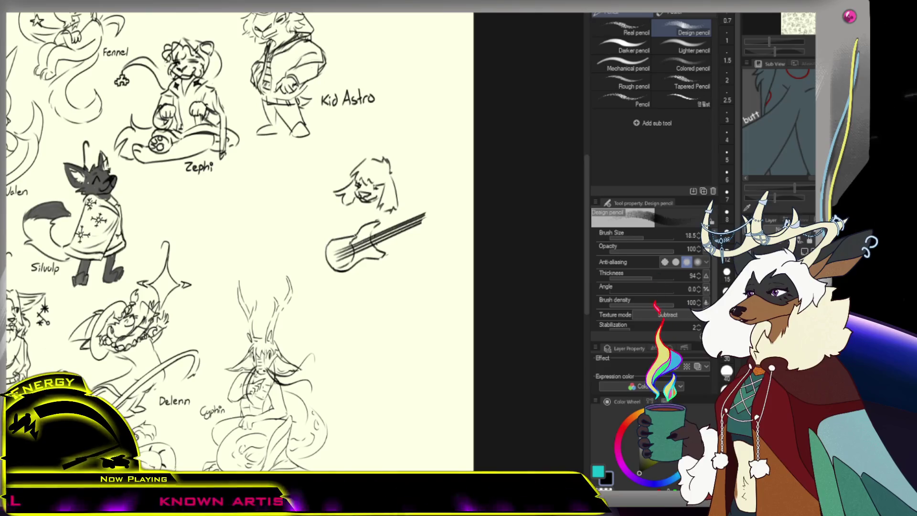
# - Erase and redraw the guitar body's lower-left outline
pyautogui.press('e')
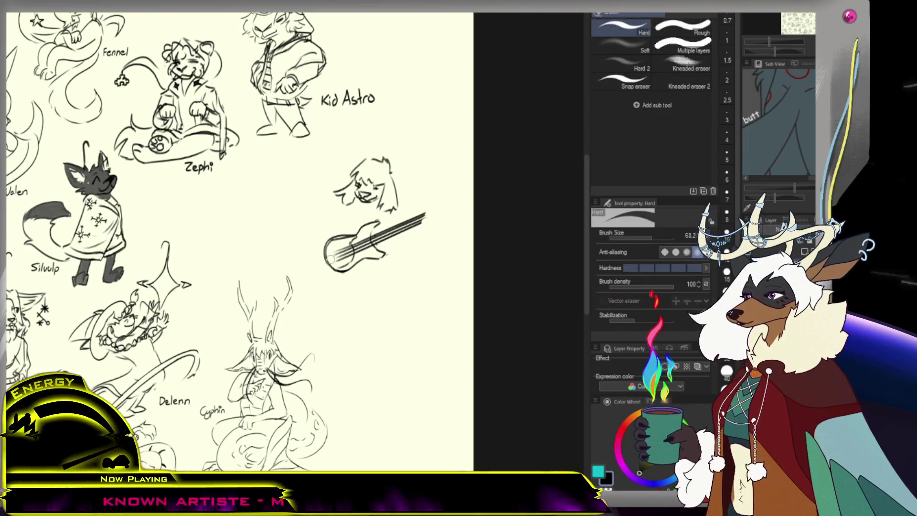
pyautogui.moveTo(336, 243)
pyautogui.mouseDown()
pyautogui.moveTo(336, 268)
pyautogui.moveTo(361, 263)
pyautogui.mouseUp()
pyautogui.press('p')
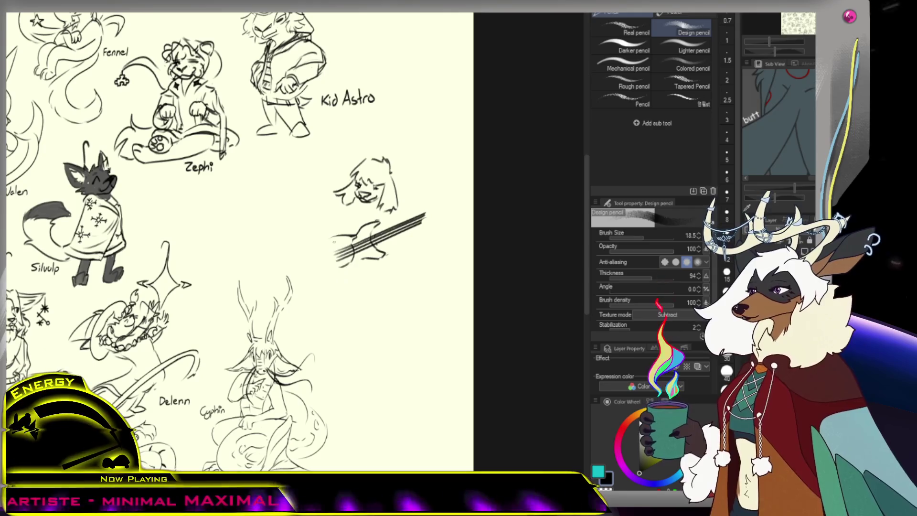
pyautogui.moveTo(324, 263); pyautogui.dragTo(340, 274)
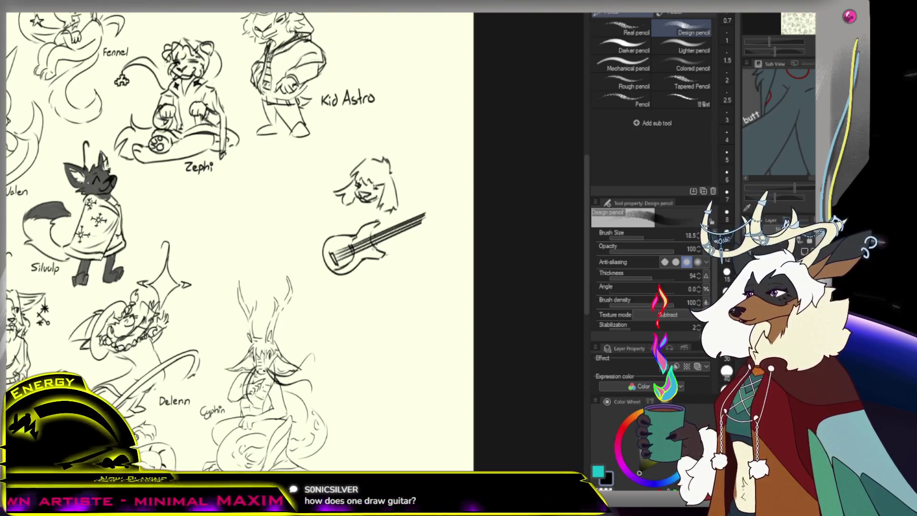
# - Extend the guitar neck up to the right, then erase most of it
pyautogui.moveTo(300, 370); pyautogui.dragTo(315, 353)
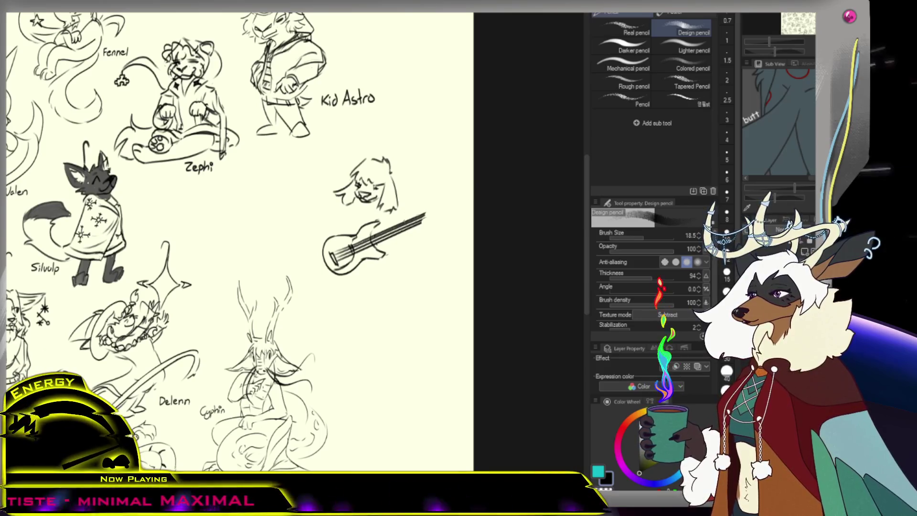
pyautogui.moveTo(371, 238); pyautogui.dragTo(430, 210)
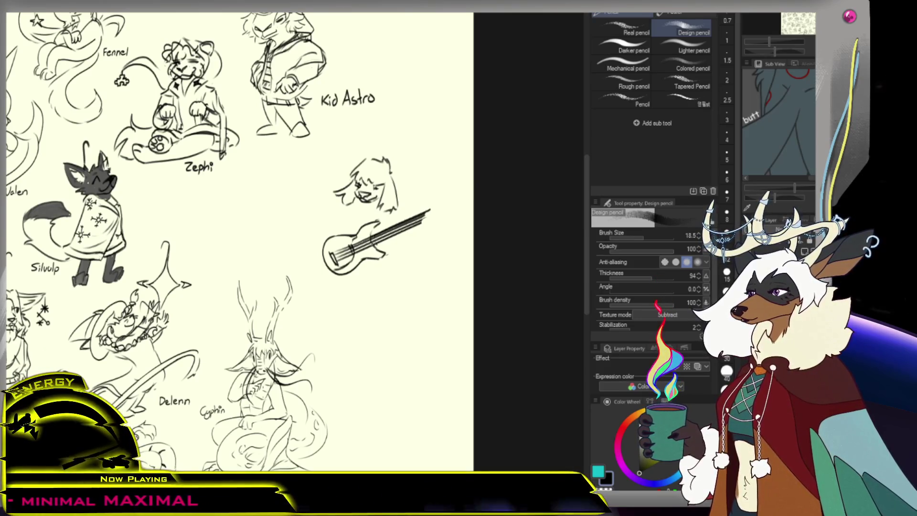
pyautogui.press('e')
pyautogui.moveTo(380, 237); pyautogui.dragTo(434, 216)
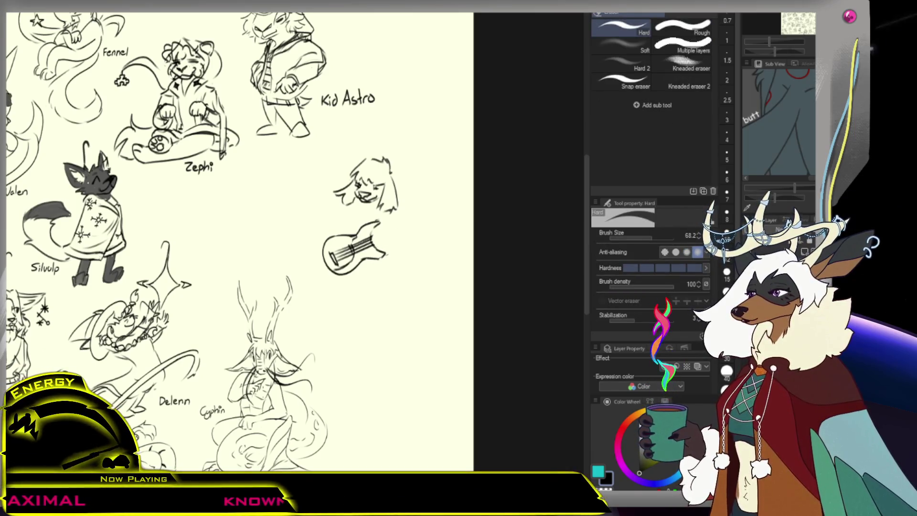
pyautogui.press('p')
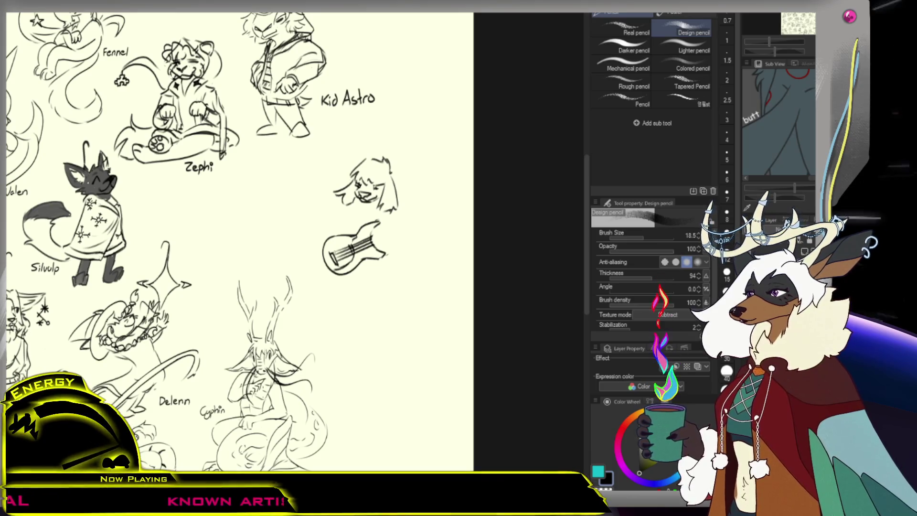
# - Draw a long guitar neck from the body out to the headstock end, redoing failed lines
pyautogui.moveTo(334, 264); pyautogui.dragTo(438, 204)
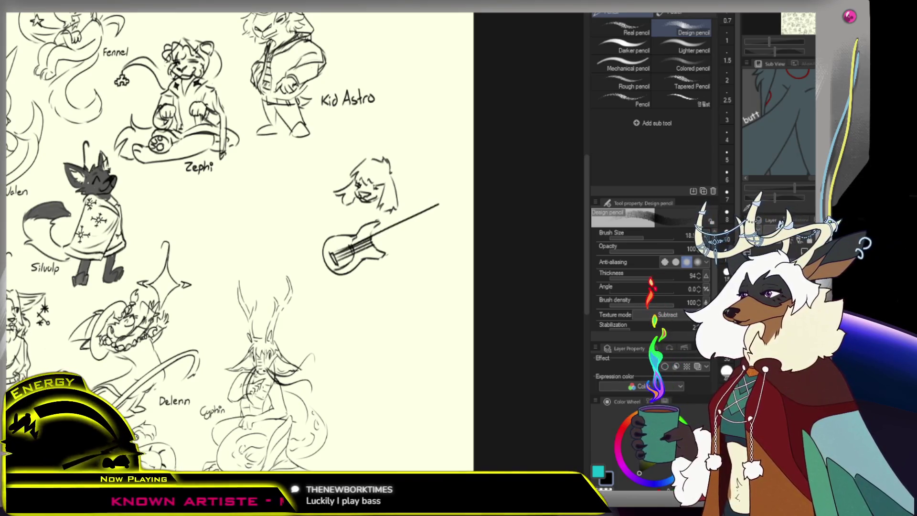
pyautogui.moveTo(374, 245); pyautogui.dragTo(434, 212)
pyautogui.hotkey('ctrl', 'z')
pyautogui.moveTo(337, 261); pyautogui.dragTo(432, 212)
pyautogui.hotkey('ctrl', 'z')
pyautogui.moveTo(340, 261); pyautogui.dragTo(436, 216)
pyautogui.hotkey('ctrl', 'z')
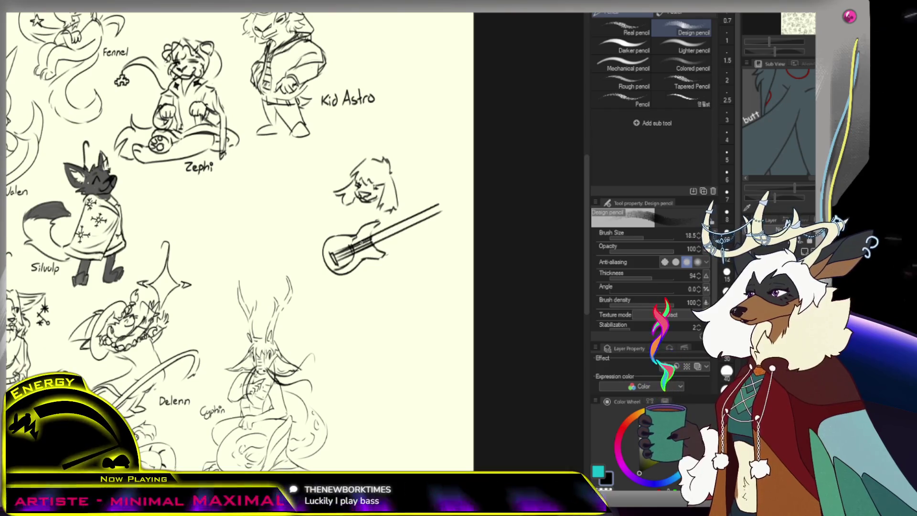
pyautogui.moveTo(362, 247); pyautogui.dragTo(442, 208)
pyautogui.hotkey('ctrl', 'z')
pyautogui.moveTo(354, 251); pyautogui.dragTo(431, 212)
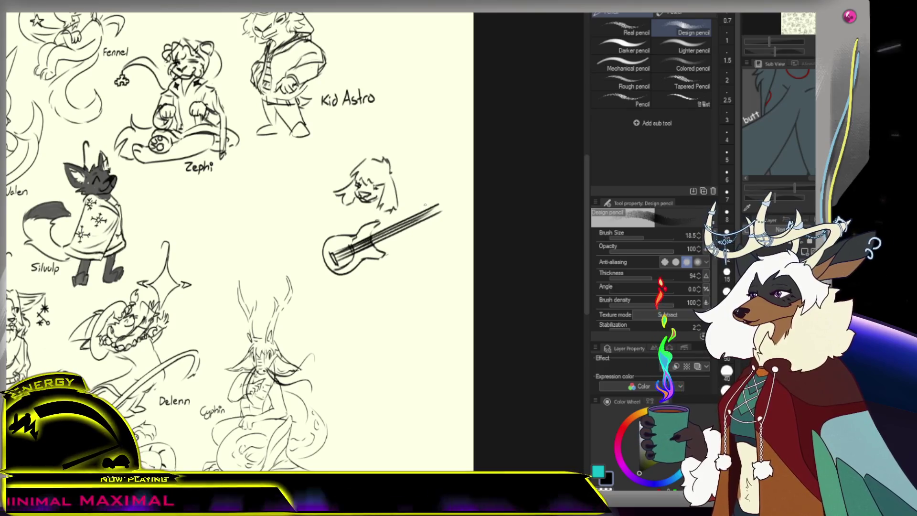
# - Sketch the headstock with tuning pegs at the neck's end and tidy it with the eraser
pyautogui.moveTo(432, 206)
pyautogui.mouseDown()
pyautogui.moveTo(462, 195)
pyautogui.moveTo(438, 210)
pyautogui.mouseUp()
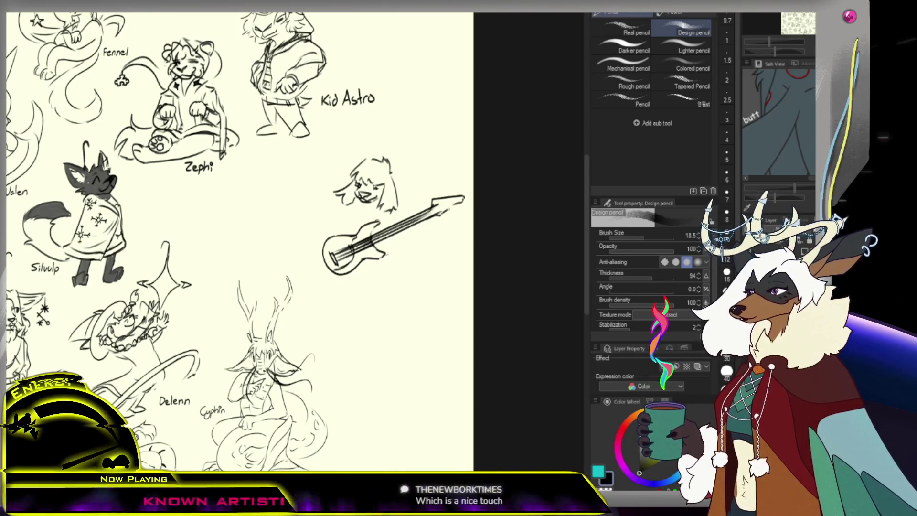
pyautogui.press('e')
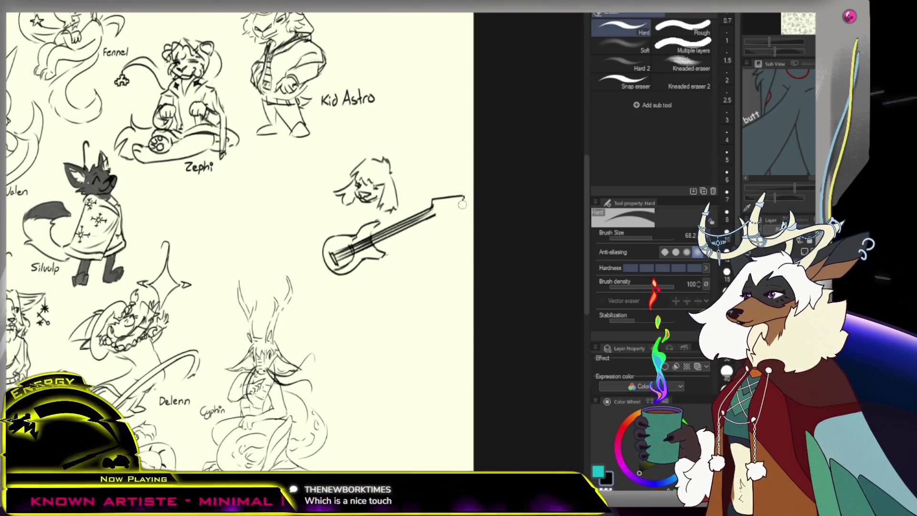
pyautogui.press('p')
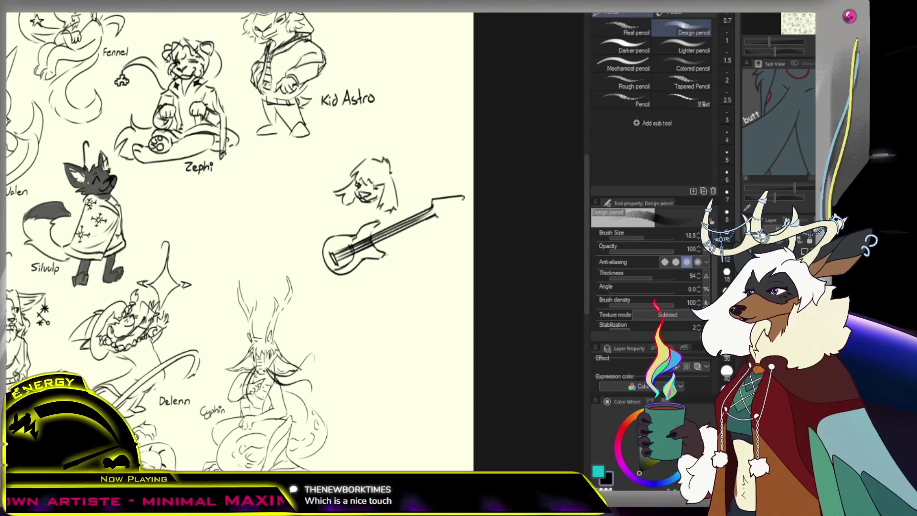
pyautogui.hotkey('ctrl', 'z')
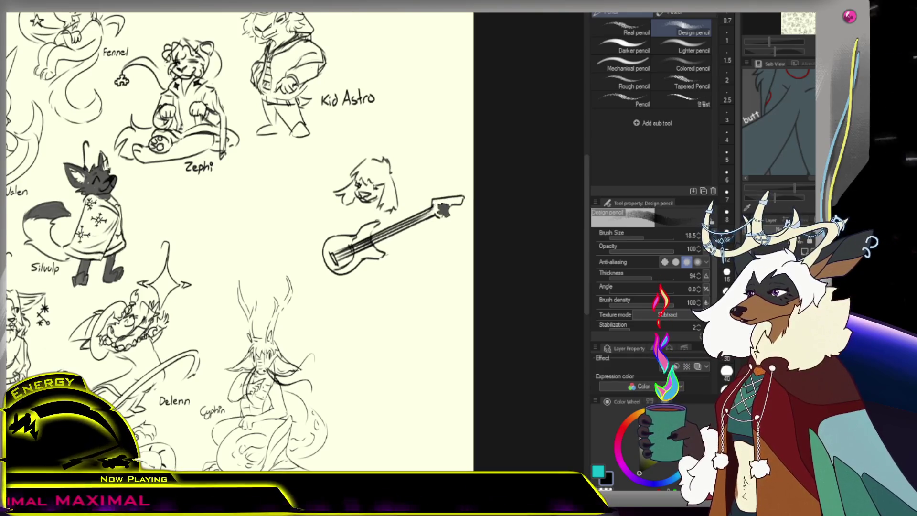
pyautogui.press('e')
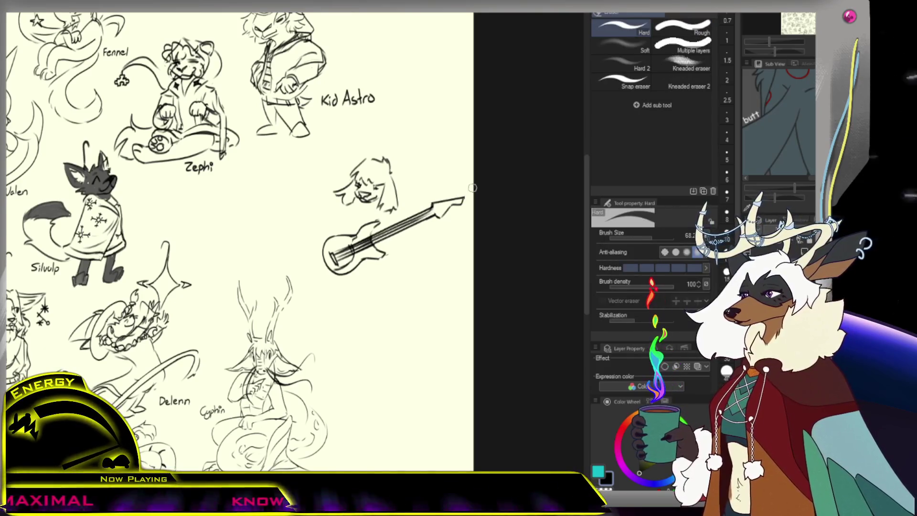
pyautogui.press('p')
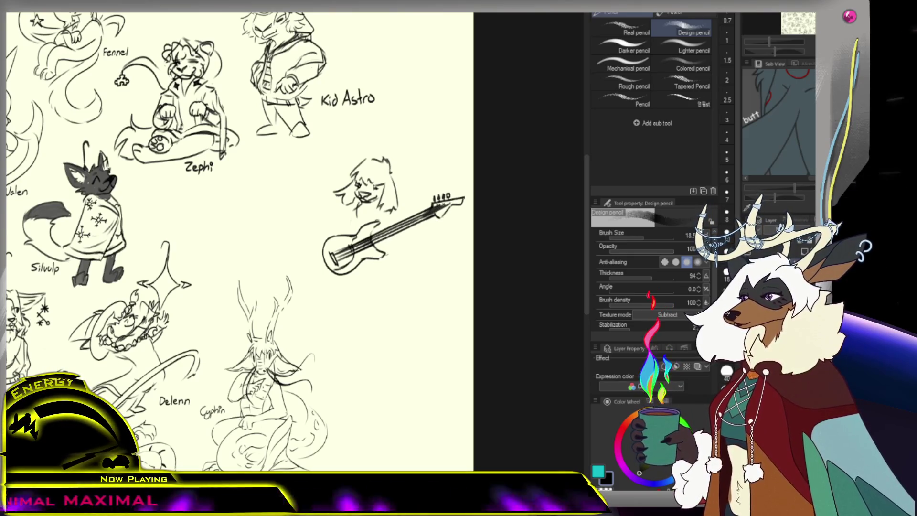
pyautogui.scroll(-1, 239, 239)
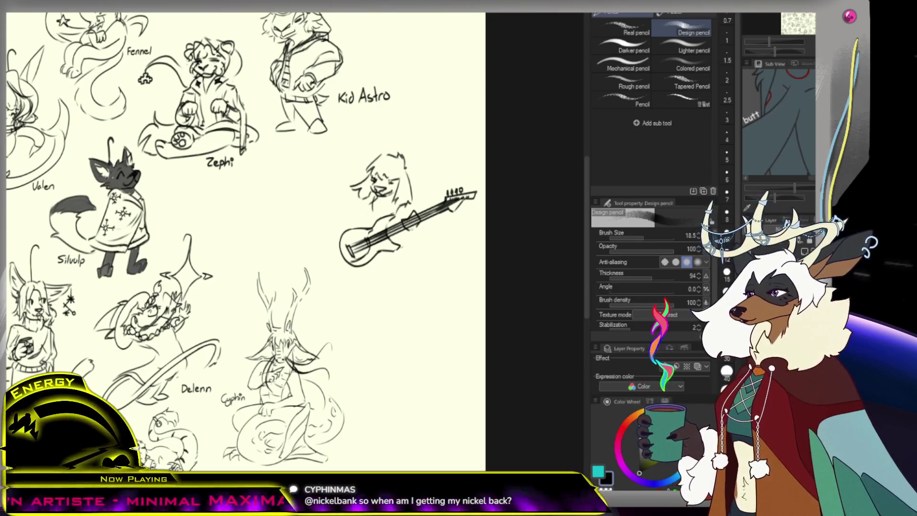
# - Draw the guitarist's torso, shirt and arms gripping the bass, correcting with the Hard eraser
pyautogui.press('e')
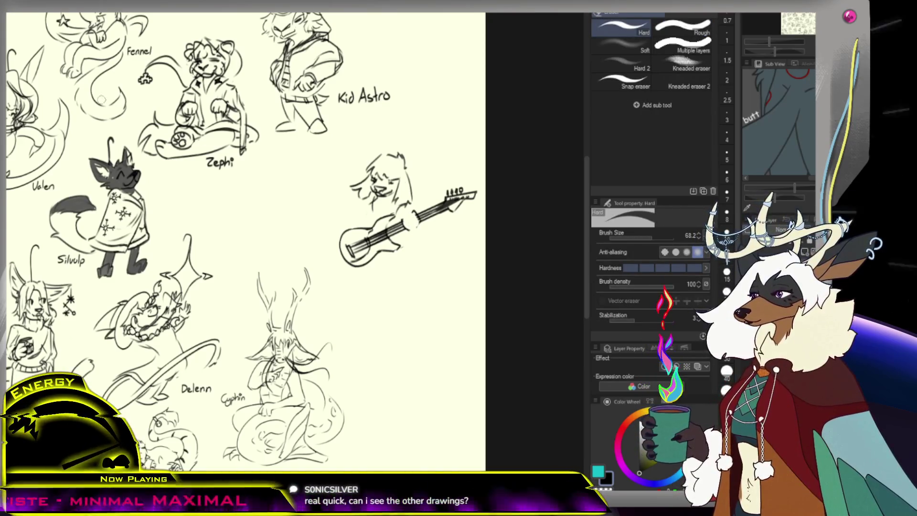
pyautogui.press('p')
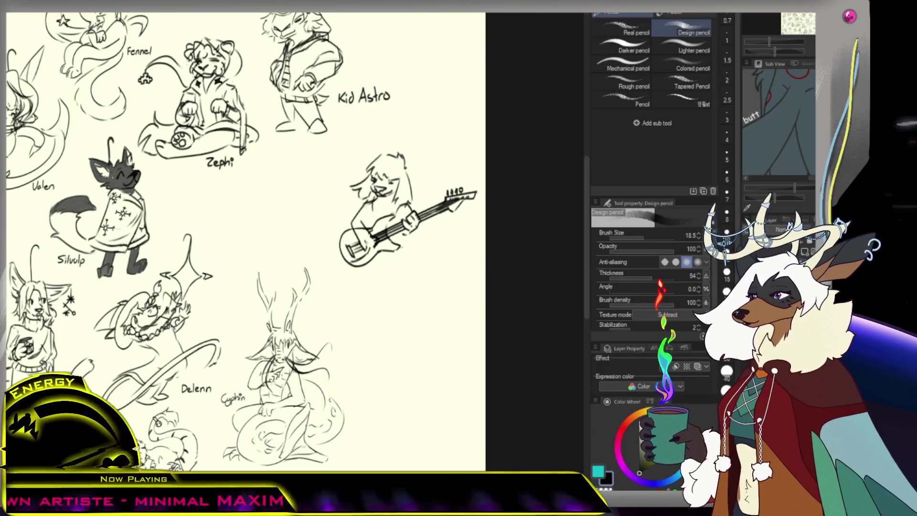
pyautogui.press('e')
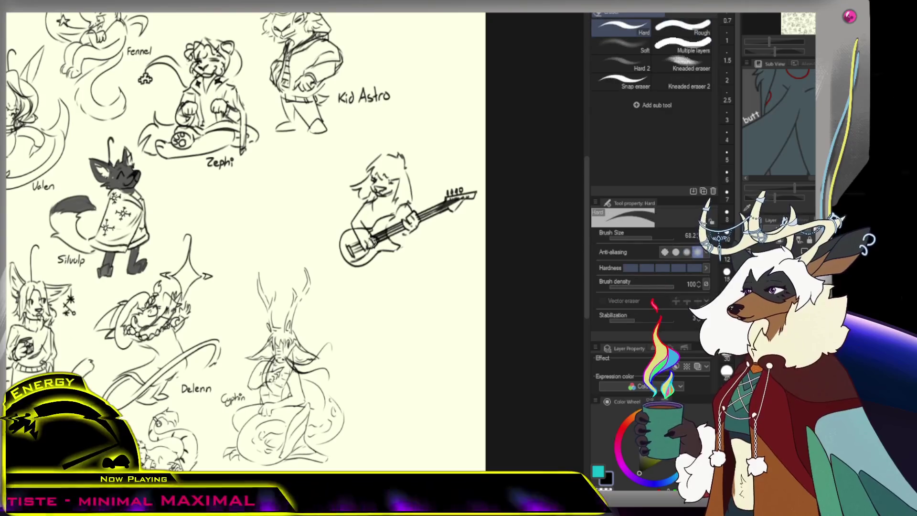
pyautogui.press('p')
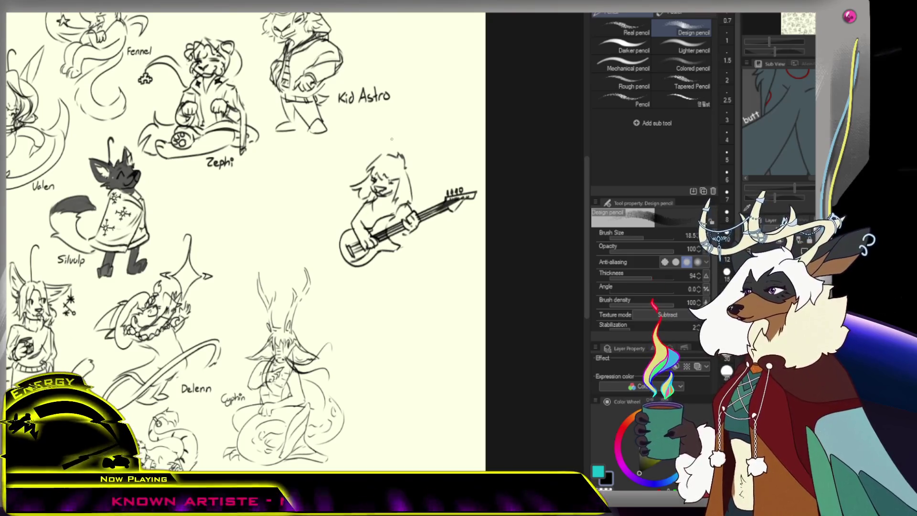
pyautogui.press('e')
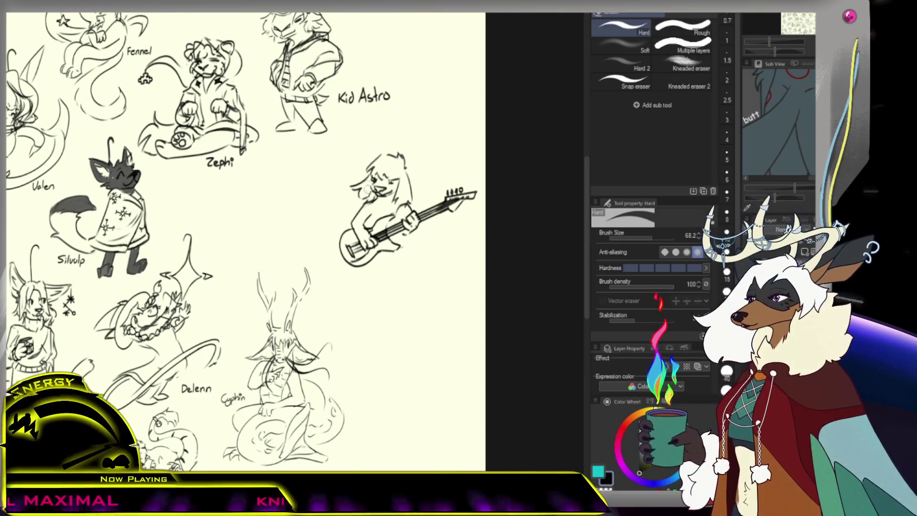
pyautogui.press('p')
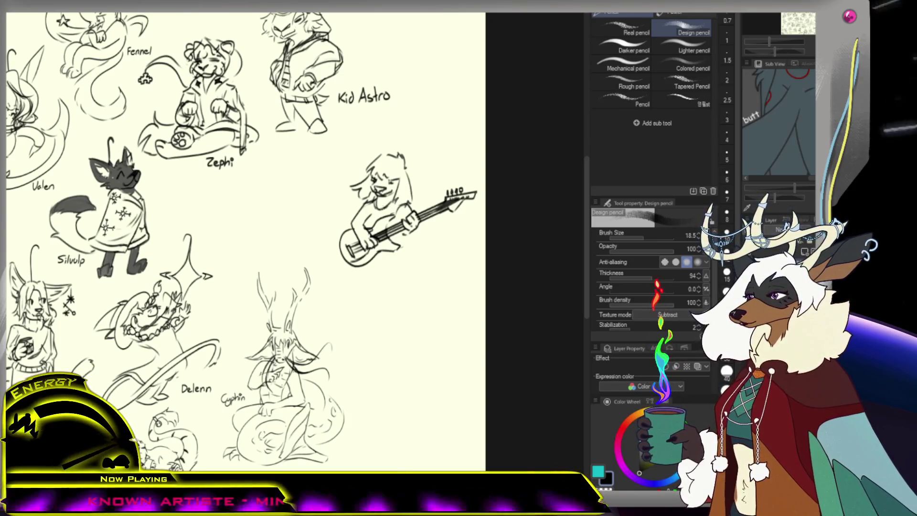
pyautogui.press('e')
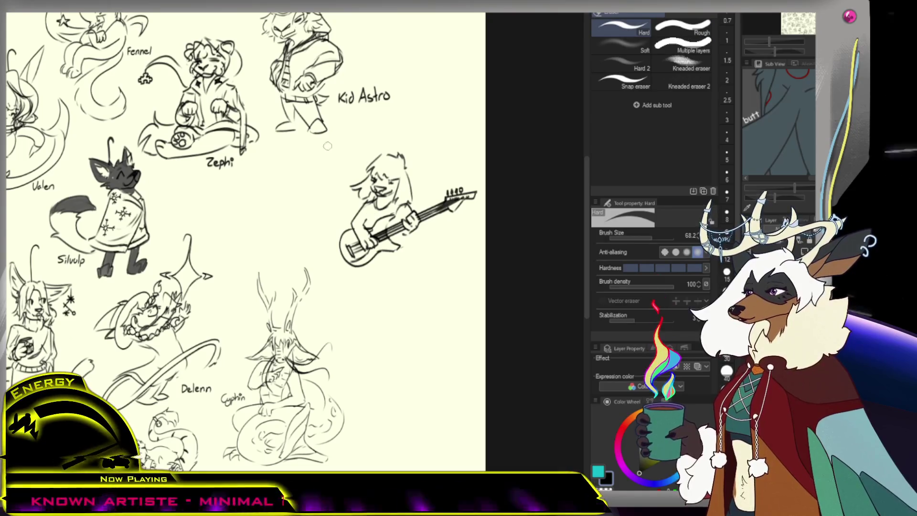
pyautogui.press('p')
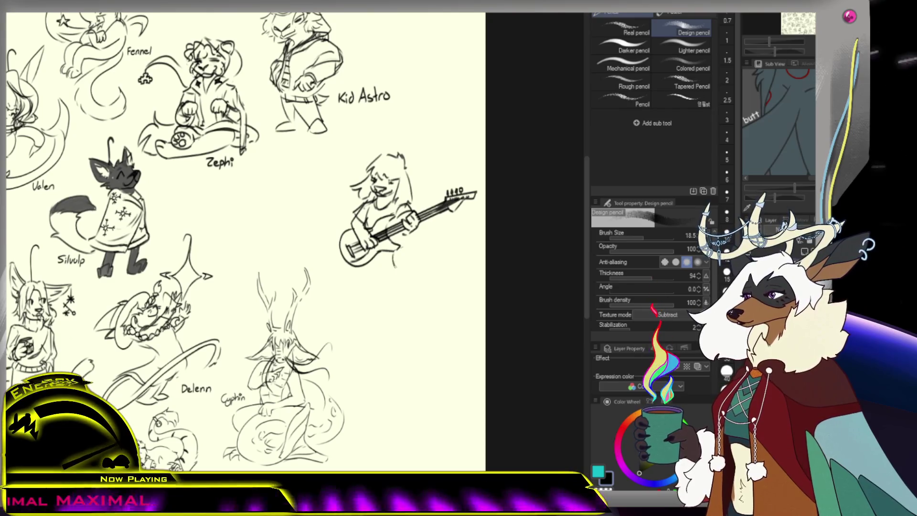
# - Lasso the guitarist's head, scale it to 93%, and deselect
pyautogui.press('m')
pyautogui.moveTo(407, 141)
pyautogui.mouseDown()
pyautogui.moveTo(343, 189)
pyautogui.moveTo(414, 202)
pyautogui.mouseUp()
pyautogui.hotkey('ctrl', 't')
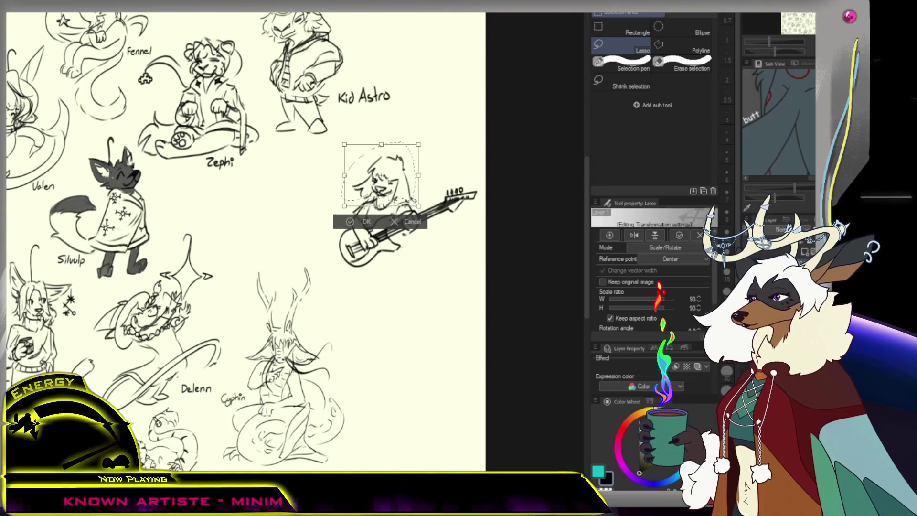
pyautogui.click(367, 221)
pyautogui.hotkey('ctrl', 'd')
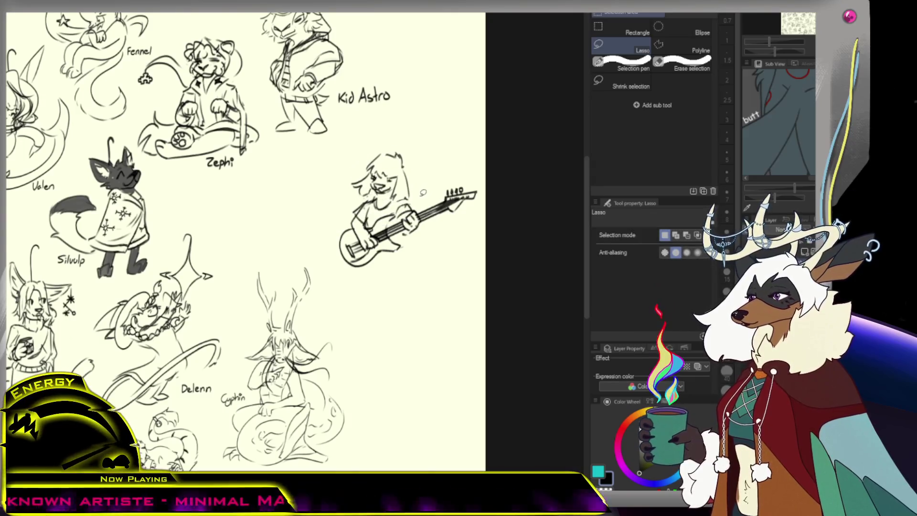
# - Sketch a leg below the guitarist's body and draw the feet
pyautogui.press('p')
pyautogui.press('p')
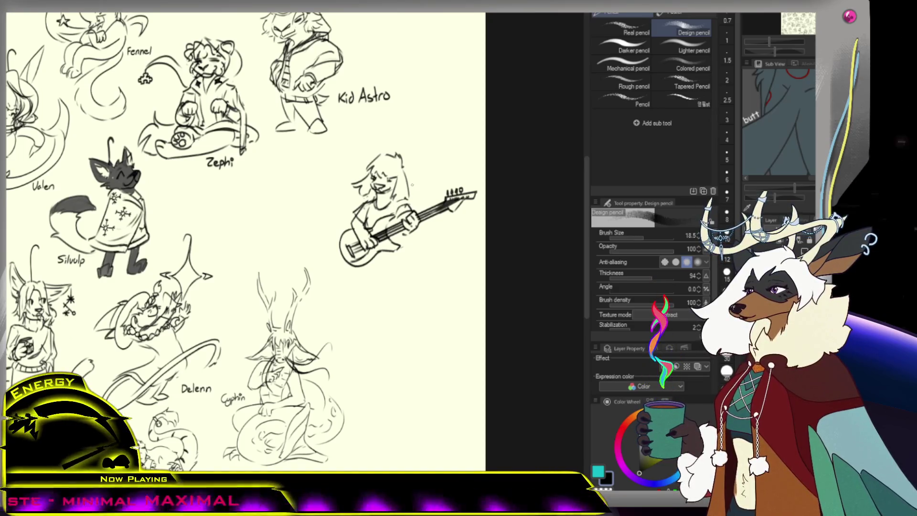
pyautogui.hotkey('ctrl', 'z')
pyautogui.hotkey('ctrl', 'd')
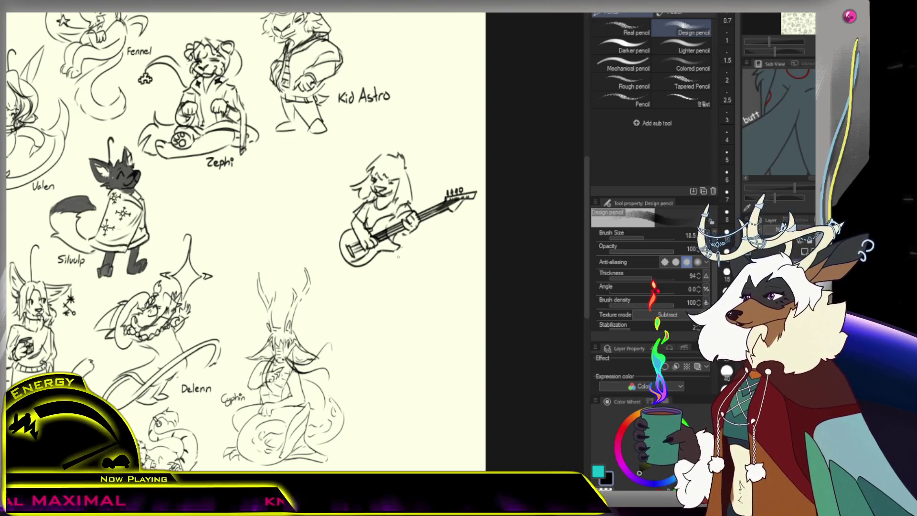
pyautogui.moveTo(392, 255); pyautogui.dragTo(396, 276)
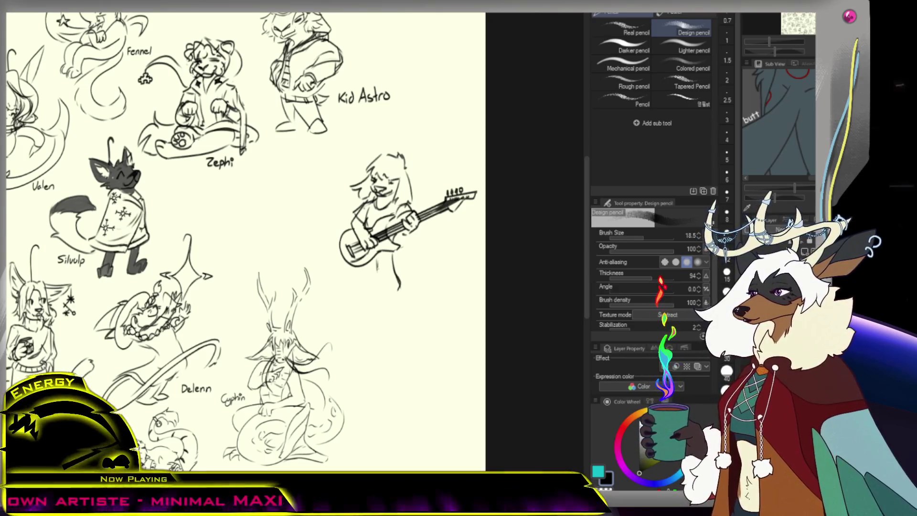
pyautogui.moveTo(382, 298); pyautogui.dragTo(401, 291)
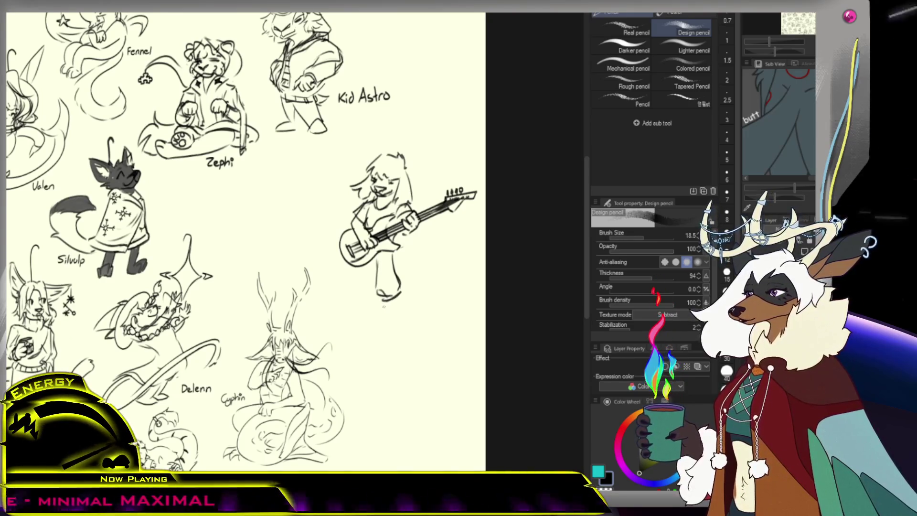
pyautogui.moveTo(385, 302); pyautogui.dragTo(400, 307)
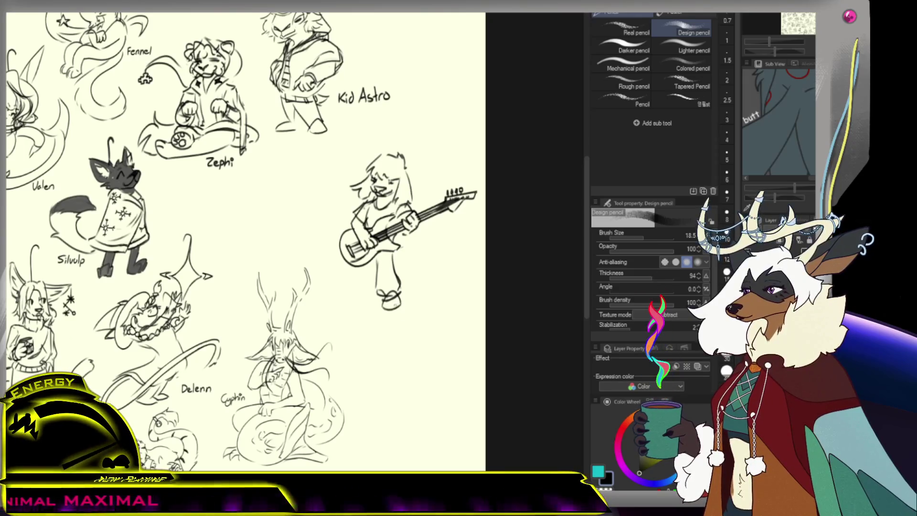
# - Add a vertical line along the guitarist's left leg
pyautogui.press('e')
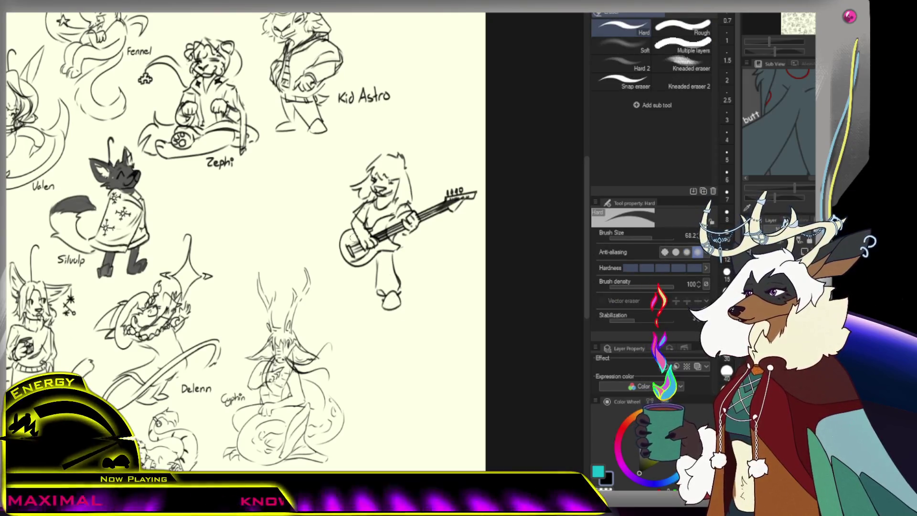
pyautogui.press('p')
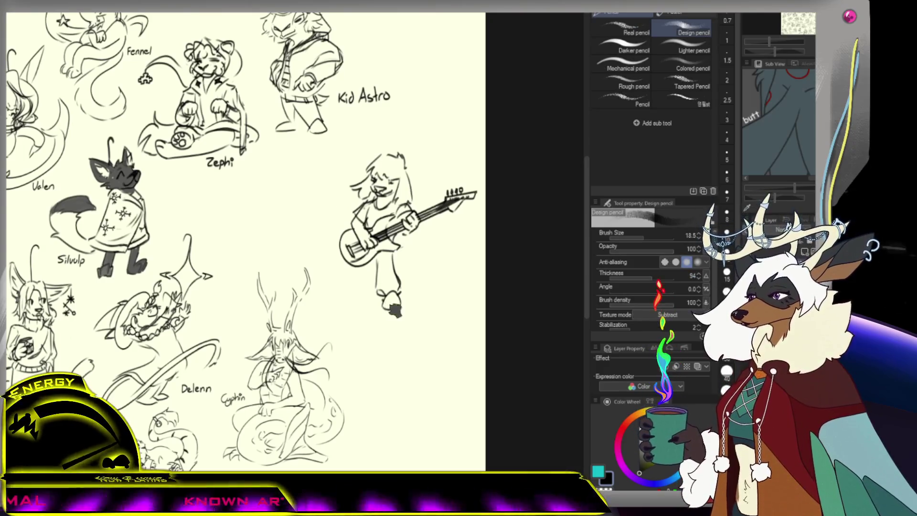
pyautogui.moveTo(360, 268); pyautogui.dragTo(358, 297)
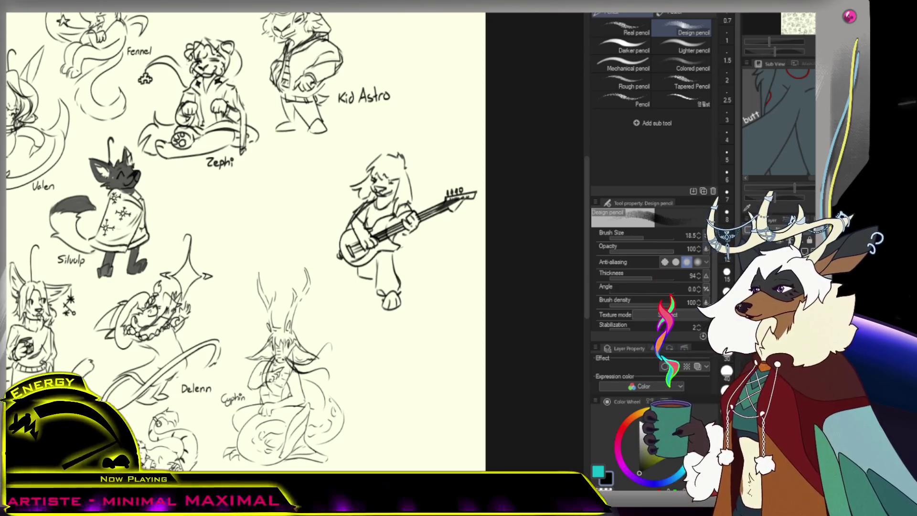
# - Sketch a bent second leg with a rounded foot beside the guitarist's first leg
pyautogui.scroll(-5, 243, 239)
pyautogui.scroll(4, 244, 239)
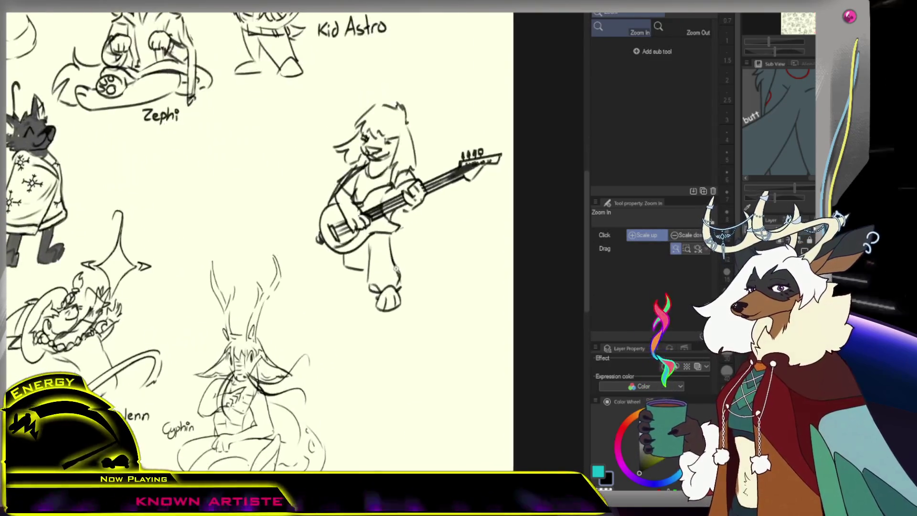
pyautogui.moveTo(405, 246)
pyautogui.mouseDown()
pyautogui.moveTo(422, 267)
pyautogui.moveTo(412, 274)
pyautogui.mouseUp()
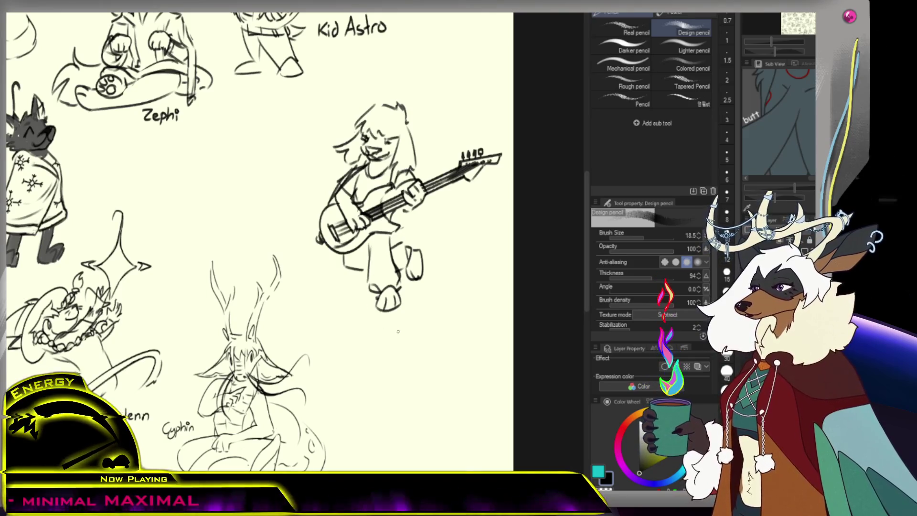
pyautogui.scroll(-5, 491, 171)
# - Remove the old right-eye marks and redraw the eye as one curved line at brush size 6.3
pyautogui.scroll(8, 492, 170)
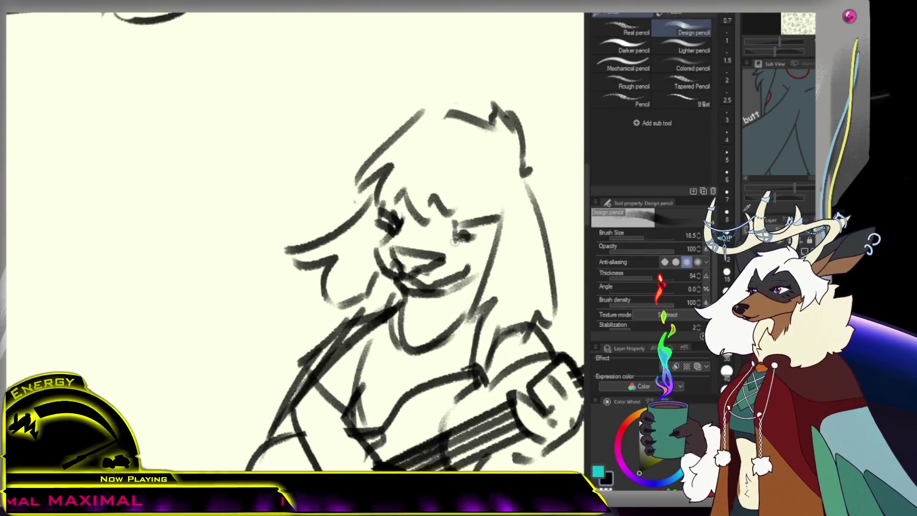
pyautogui.hotkey('ctrl', 'z')
pyautogui.moveTo(452, 224)
pyautogui.mouseDown()
pyautogui.moveTo(449, 246)
pyautogui.moveTo(454, 234)
pyautogui.moveTo(494, 220)
pyautogui.moveTo(471, 244)
pyautogui.moveTo(478, 229)
pyautogui.mouseUp()
pyautogui.hotkey('ctrl', 'z')
pyautogui.press('[')
pyautogui.press('[')
pyautogui.press('[')
pyautogui.press('e')
pyautogui.press('p')
pyautogui.press('p')
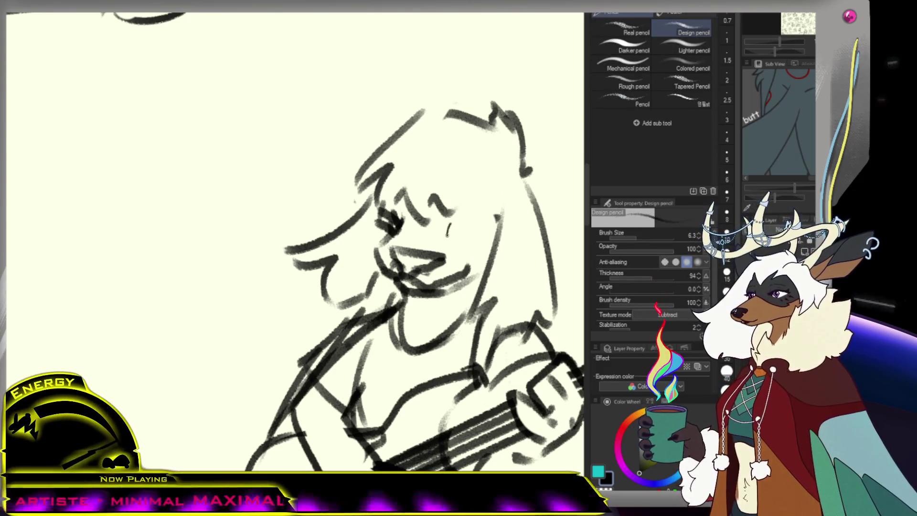
pyautogui.moveTo(448, 238); pyautogui.dragTo(485, 221)
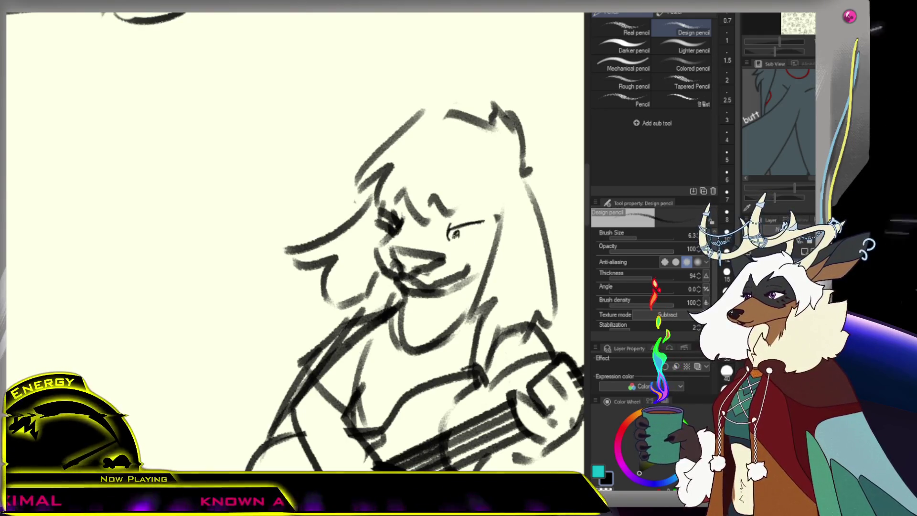
pyautogui.hotkey('ctrl', 'z')
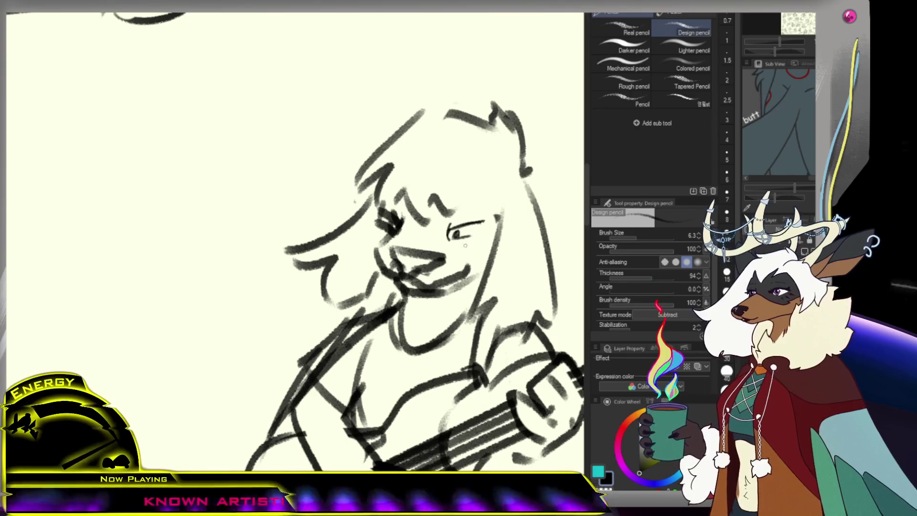
pyautogui.scroll(-5, 464, 244)
pyautogui.scroll(2, 473, 243)
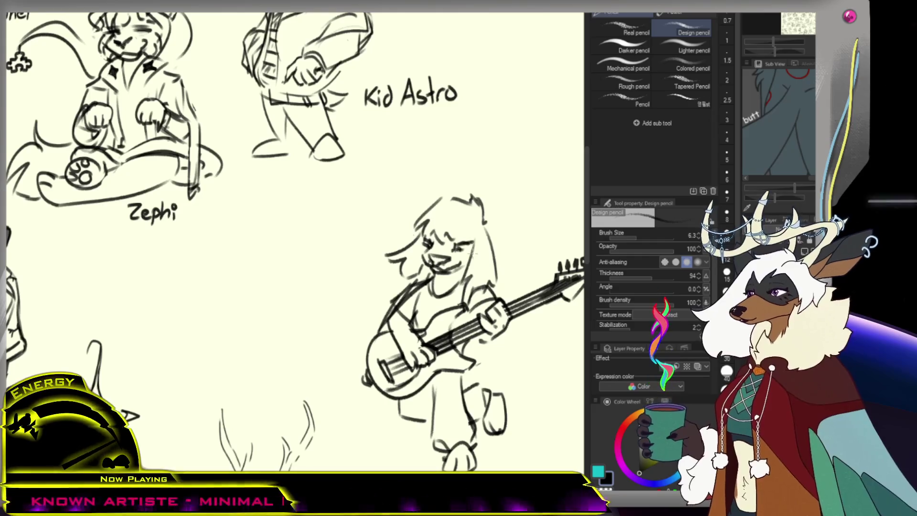
# - Raise the pencil Brush Size to 14.7 and thicken the guitarist's left eye
pyautogui.scroll(-5, 473, 241)
pyautogui.scroll(4, 456, 247)
pyautogui.scroll(2, 456, 247)
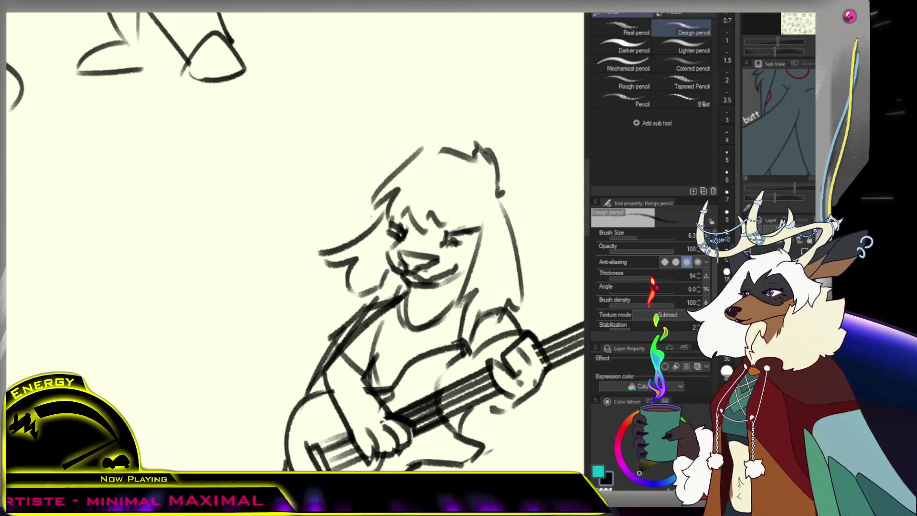
pyautogui.moveTo(635, 239); pyautogui.dragTo(647, 237)
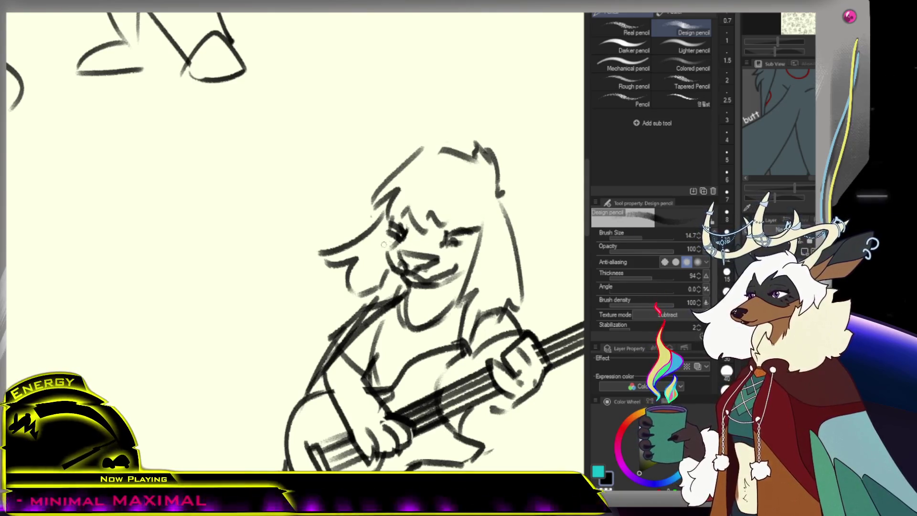
pyautogui.moveTo(388, 241); pyautogui.dragTo(411, 237)
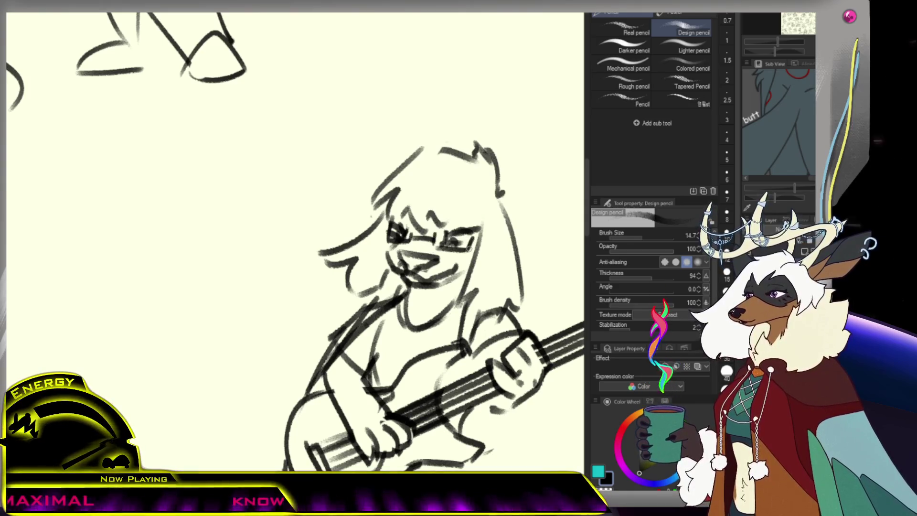
# - Add a short arc stroke to the guitarist's hair
pyautogui.scroll(-2, 463, 248)
pyautogui.scroll(1, 463, 249)
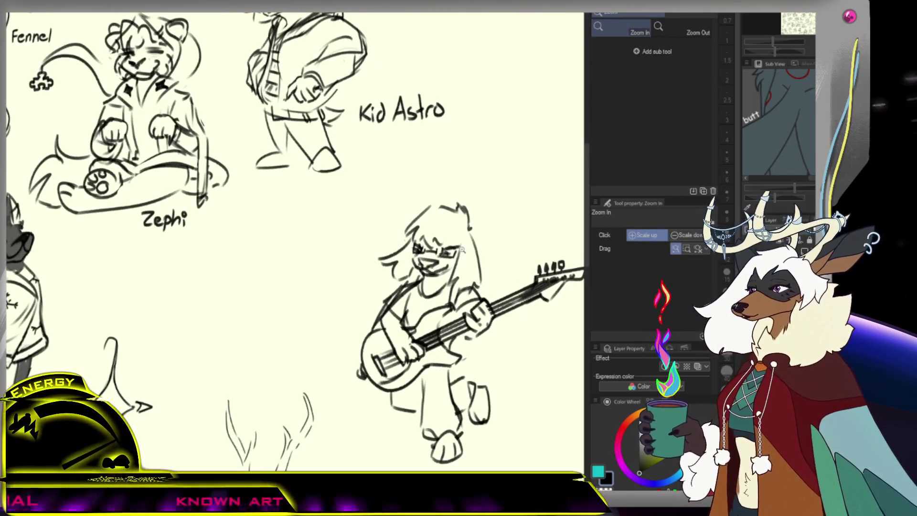
pyautogui.scroll(4, 462, 249)
pyautogui.moveTo(442, 223); pyautogui.dragTo(458, 224)
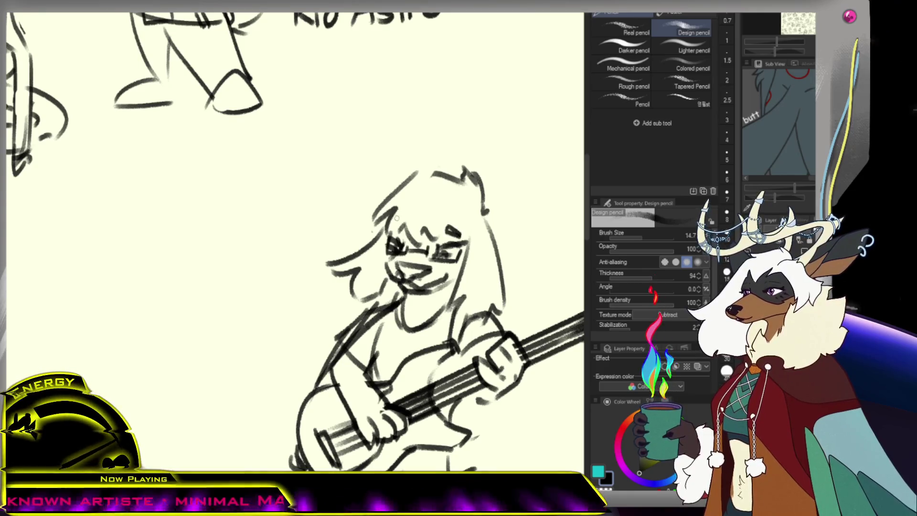
pyautogui.scroll(-4, 397, 218)
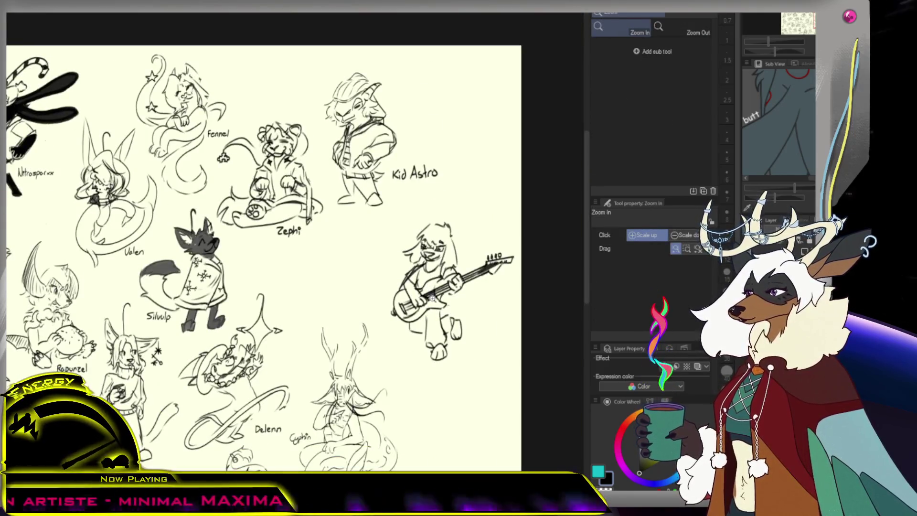
pyautogui.scroll(-2, 482, 217)
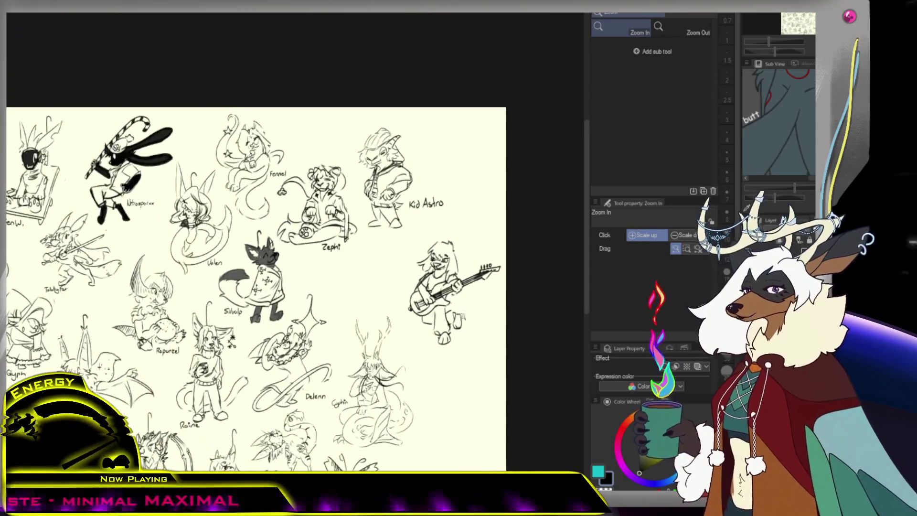
pyautogui.scroll(5, 482, 218)
pyautogui.scroll(-2, 355, 276)
pyautogui.scroll(4, 355, 276)
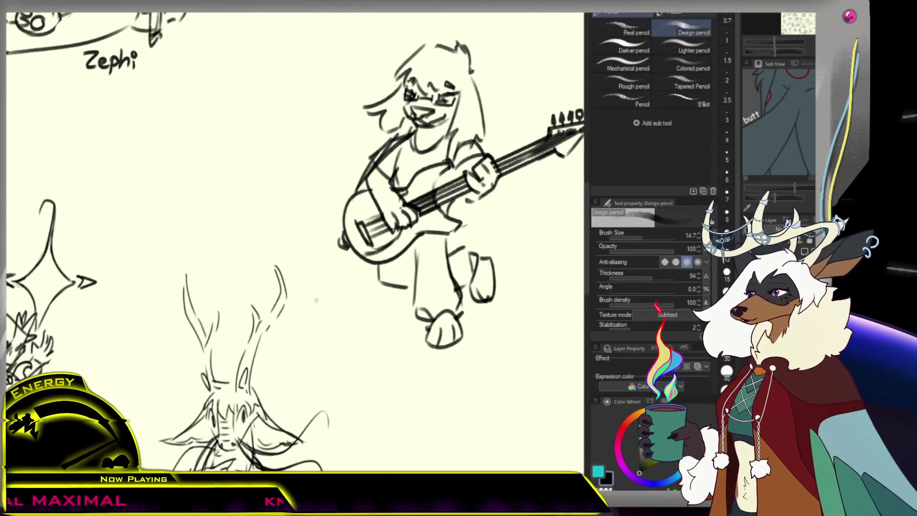
# - Handwrite 'NewBork' under the guitarist, then fit the whole sheet in view with Ctrl+0
pyautogui.moveTo(320, 311)
pyautogui.mouseDown()
pyautogui.moveTo(331, 288)
pyautogui.moveTo(356, 292)
pyautogui.moveTo(368, 307)
pyautogui.moveTo(385, 302)
pyautogui.mouseUp()
pyautogui.moveTo(387, 290); pyautogui.dragTo(389, 304)
pyautogui.moveTo(391, 304); pyautogui.dragTo(397, 312)
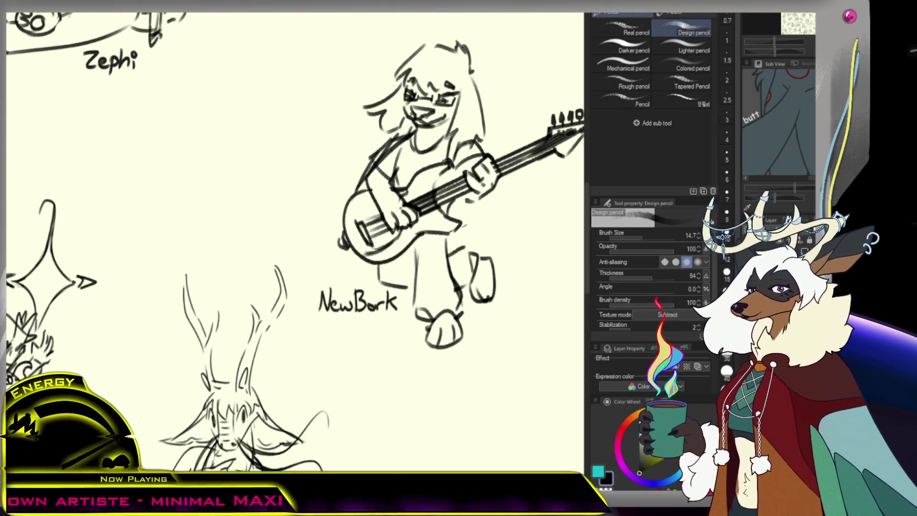
pyautogui.hotkey('ctrl', '-')
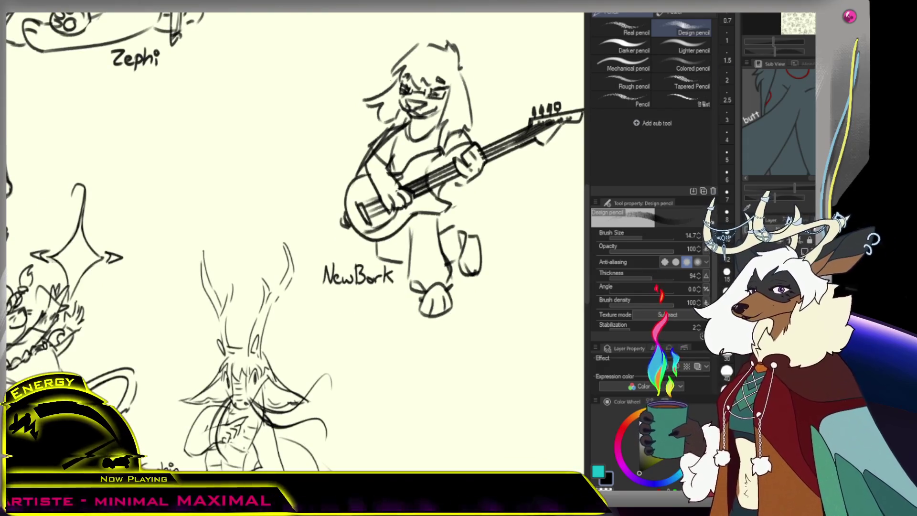
pyautogui.hotkey('ctrl', '0')
pyautogui.scroll(-1, 194, 287)
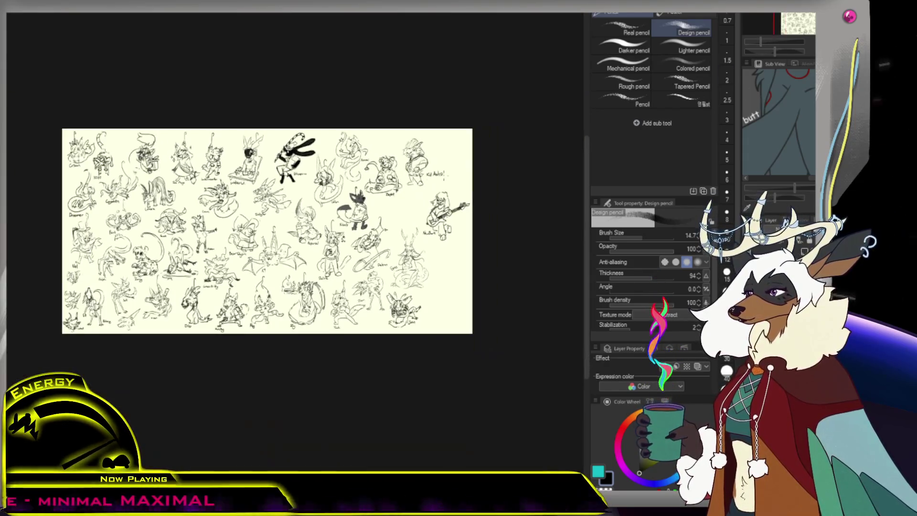
# - Lasso NewBork, scale it to 83% and move it next to Kid Astro
pyautogui.scroll(3, 491, 215)
pyautogui.press('m')
pyautogui.moveTo(428, 178)
pyautogui.mouseDown()
pyautogui.moveTo(377, 225)
pyautogui.moveTo(369, 270)
pyautogui.moveTo(473, 329)
pyautogui.moveTo(435, 173)
pyautogui.mouseUp()
pyautogui.hotkey('ctrl', 't')
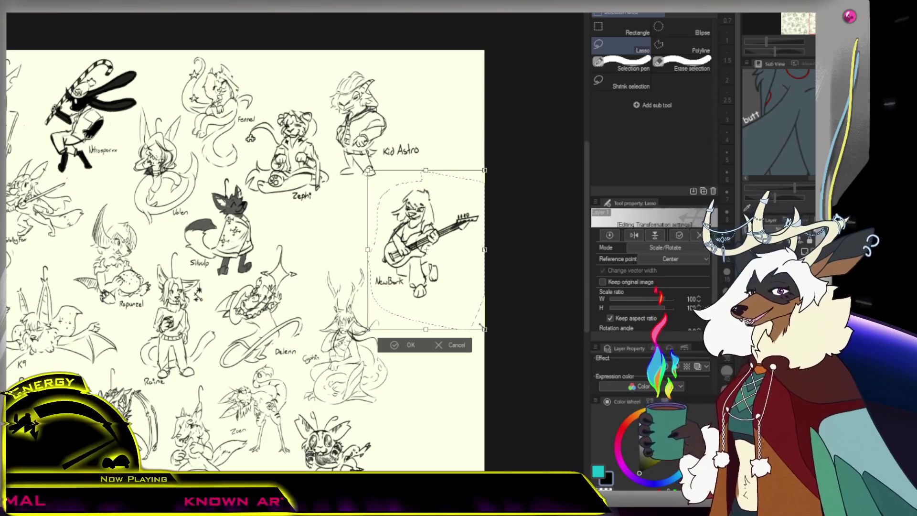
pyautogui.moveTo(480, 324); pyautogui.dragTo(470, 313)
pyautogui.moveTo(431, 288); pyautogui.dragTo(356, 269)
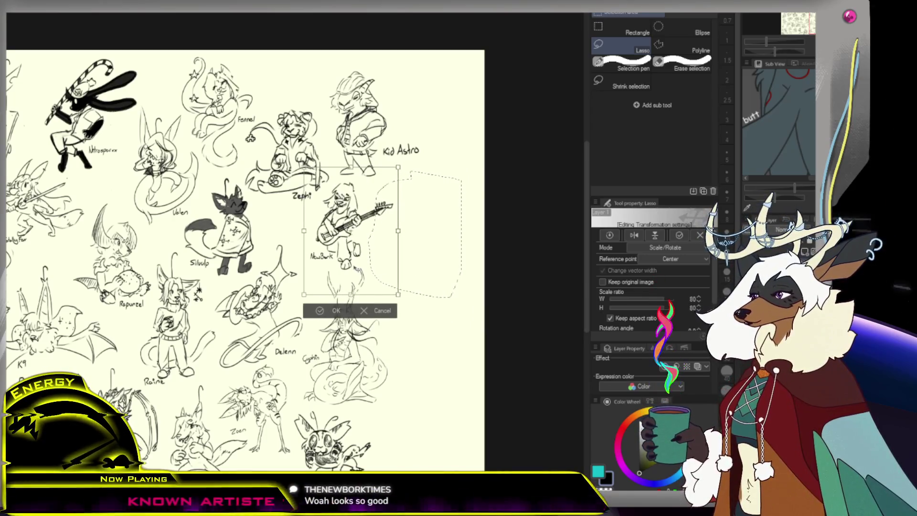
pyautogui.moveTo(398, 295); pyautogui.dragTo(402, 299)
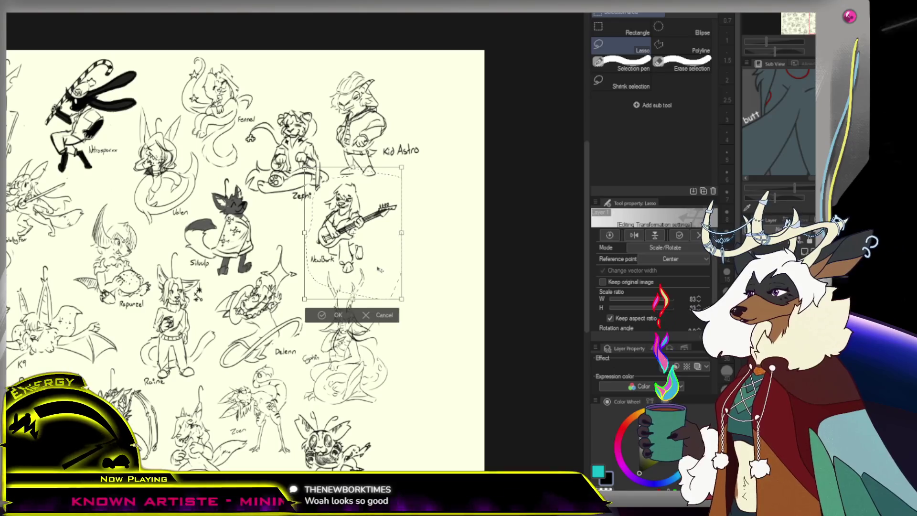
pyautogui.press('Return')
pyautogui.scroll(-2, 411, 234)
# - Lasso the Kid Astro label and shift it down and left
pyautogui.hotkey('ctrl', 'd')
pyautogui.moveTo(400, 100)
pyautogui.mouseDown()
pyautogui.moveTo(355, 148)
pyautogui.moveTo(365, 192)
pyautogui.moveTo(422, 135)
pyautogui.moveTo(389, 106)
pyautogui.mouseUp()
pyautogui.hotkey('ctrl', 't')
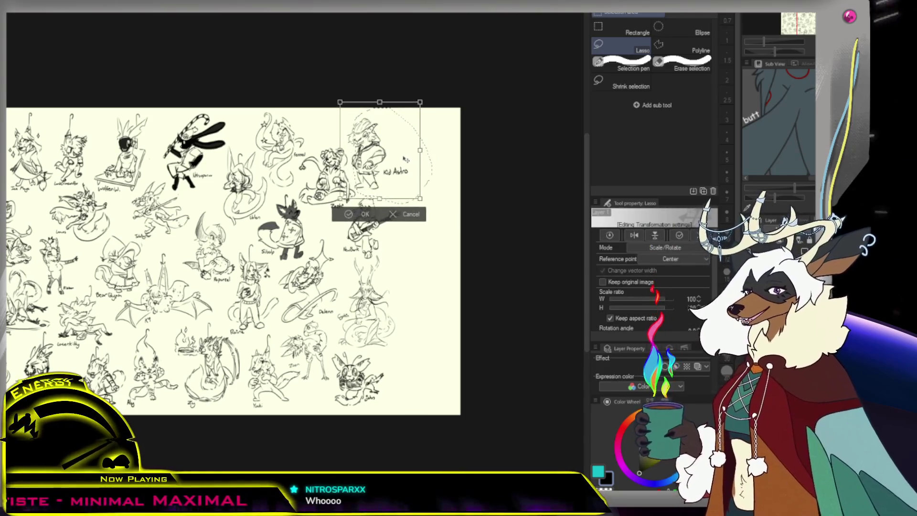
pyautogui.click(362, 214)
pyautogui.hotkey('ctrl', 'd')
pyautogui.moveTo(381, 159)
pyautogui.mouseDown()
pyautogui.moveTo(414, 168)
pyautogui.moveTo(382, 181)
pyautogui.moveTo(403, 206)
pyautogui.mouseUp()
pyautogui.hotkey('ctrl', 't')
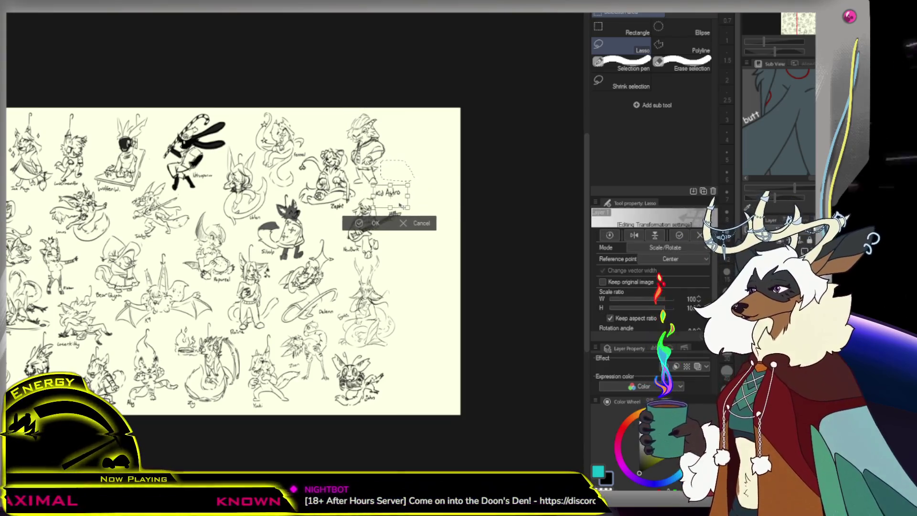
pyautogui.press('Return')
pyautogui.hotkey('ctrl', 'd')
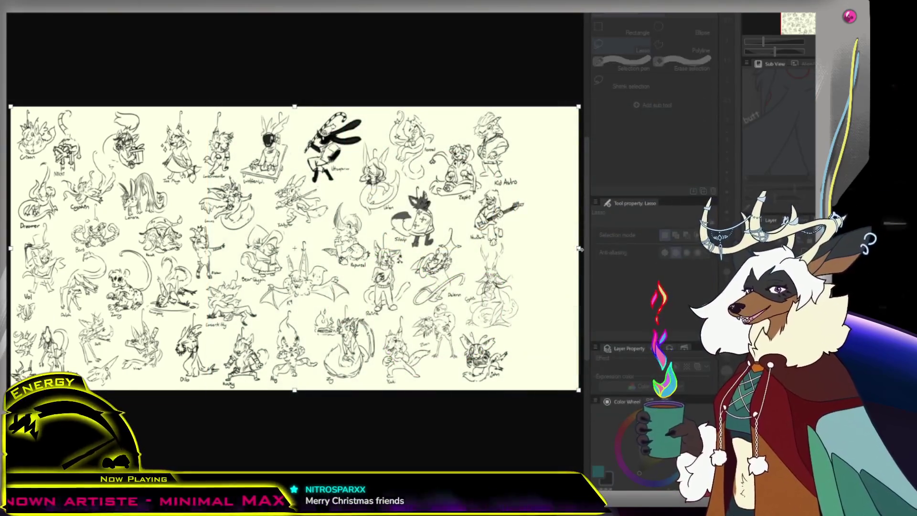
# - Pull the sheet's right edge inward, hide all palettes, and zoom so the sheet fills the view
pyautogui.moveTo(578, 248); pyautogui.dragTo(530, 248)
pyautogui.press('Return')
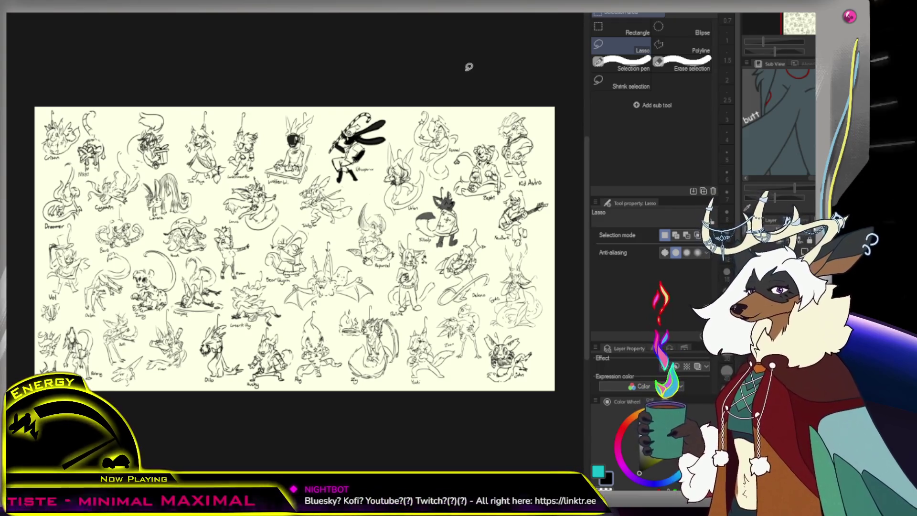
pyautogui.press('Tab')
pyautogui.hotkey('ctrl', '+')
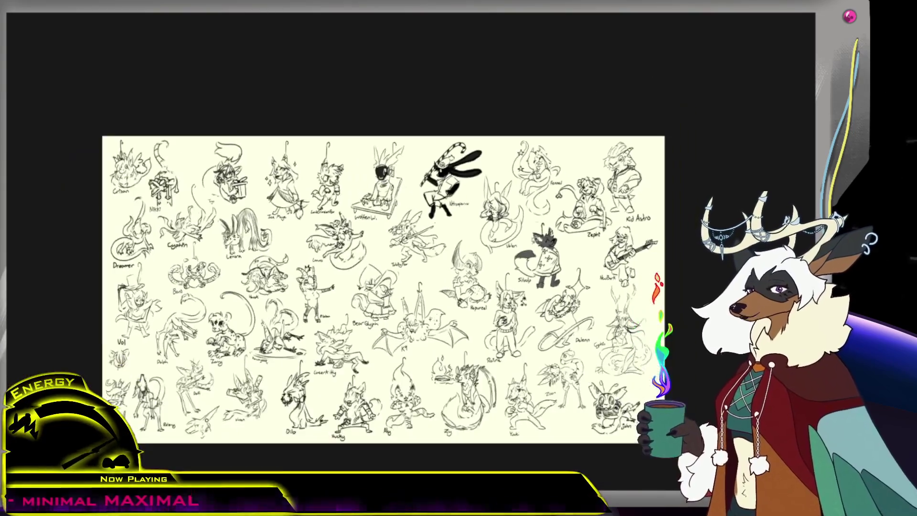
pyautogui.hotkey('ctrl', '+')
pyautogui.hotkey('ctrl', '+')
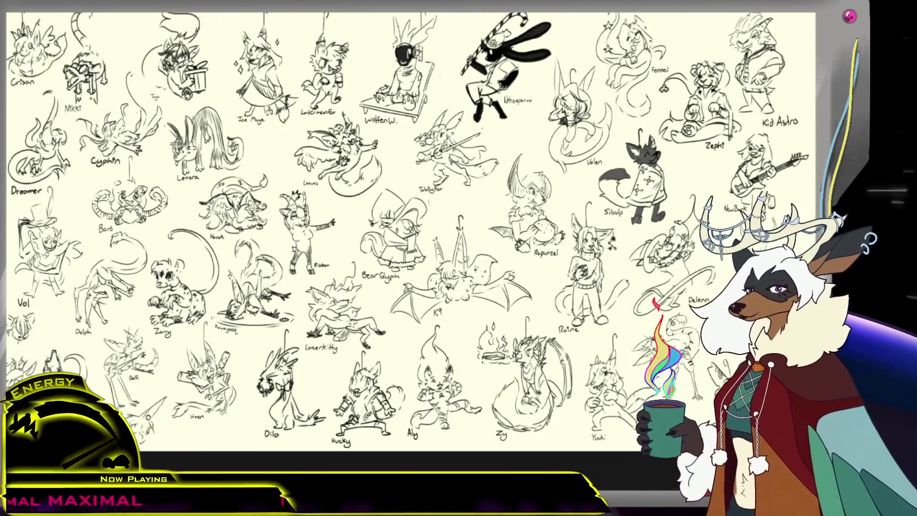
pyautogui.hotkey('ctrl', '-')
pyautogui.hotkey('ctrl', '+')
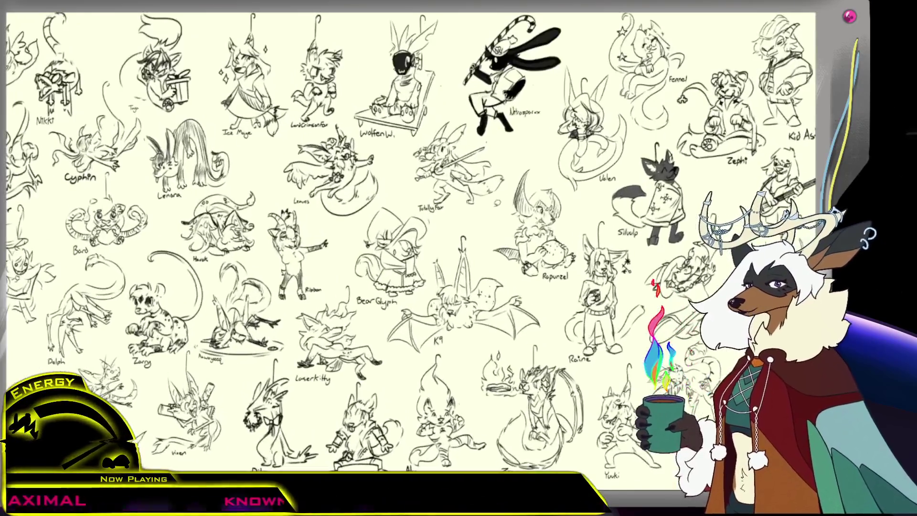